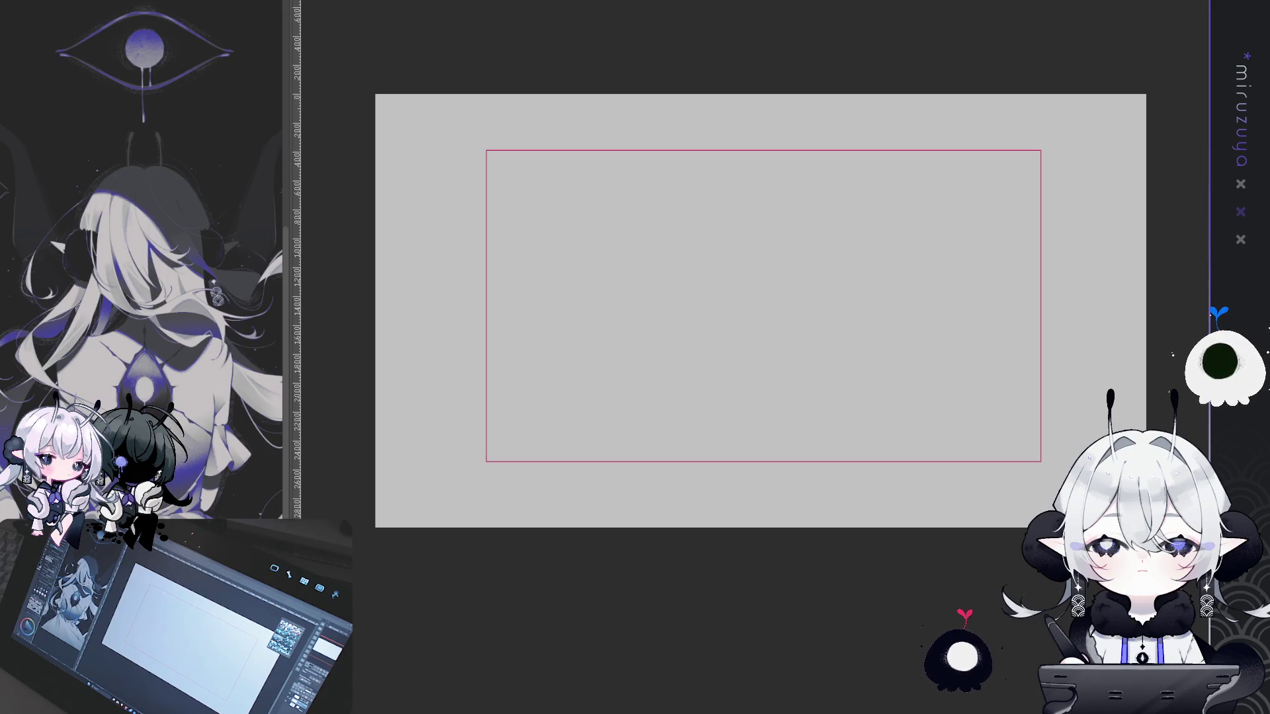
# Sketch a loose double-looped head circle near the frame's top, undoing a failed first curve
pyautogui.moveTo(804, 273); pyautogui.dragTo(791, 241)
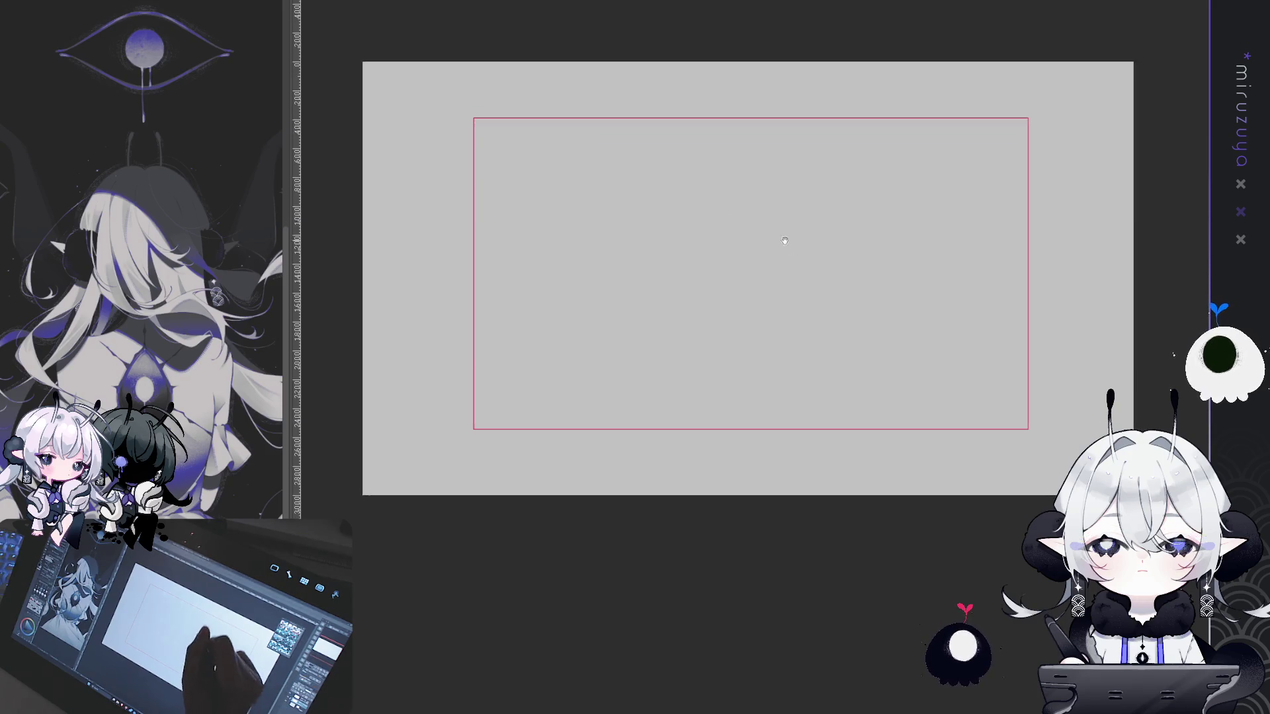
pyautogui.moveTo(760, 157)
pyautogui.mouseDown()
pyautogui.moveTo(737, 244)
pyautogui.moveTo(818, 206)
pyautogui.mouseUp()
pyautogui.hotkey('ctrl', '+')
pyautogui.moveTo(723, 124)
pyautogui.mouseDown()
pyautogui.moveTo(658, 166)
pyautogui.moveTo(708, 150)
pyautogui.moveTo(802, 240)
pyautogui.moveTo(691, 245)
pyautogui.moveTo(818, 259)
pyautogui.mouseUp()
pyautogui.hotkey('ctrl', 'z')
pyautogui.hotkey('ctrl', 'z')
pyautogui.moveTo(695, 166)
pyautogui.mouseDown()
pyautogui.moveTo(827, 251)
pyautogui.moveTo(711, 145)
pyautogui.moveTo(846, 258)
pyautogui.moveTo(721, 142)
pyautogui.mouseUp()
pyautogui.moveTo(915, 303); pyautogui.dragTo(836, 344)
pyautogui.hotkey('ctrl', '+')
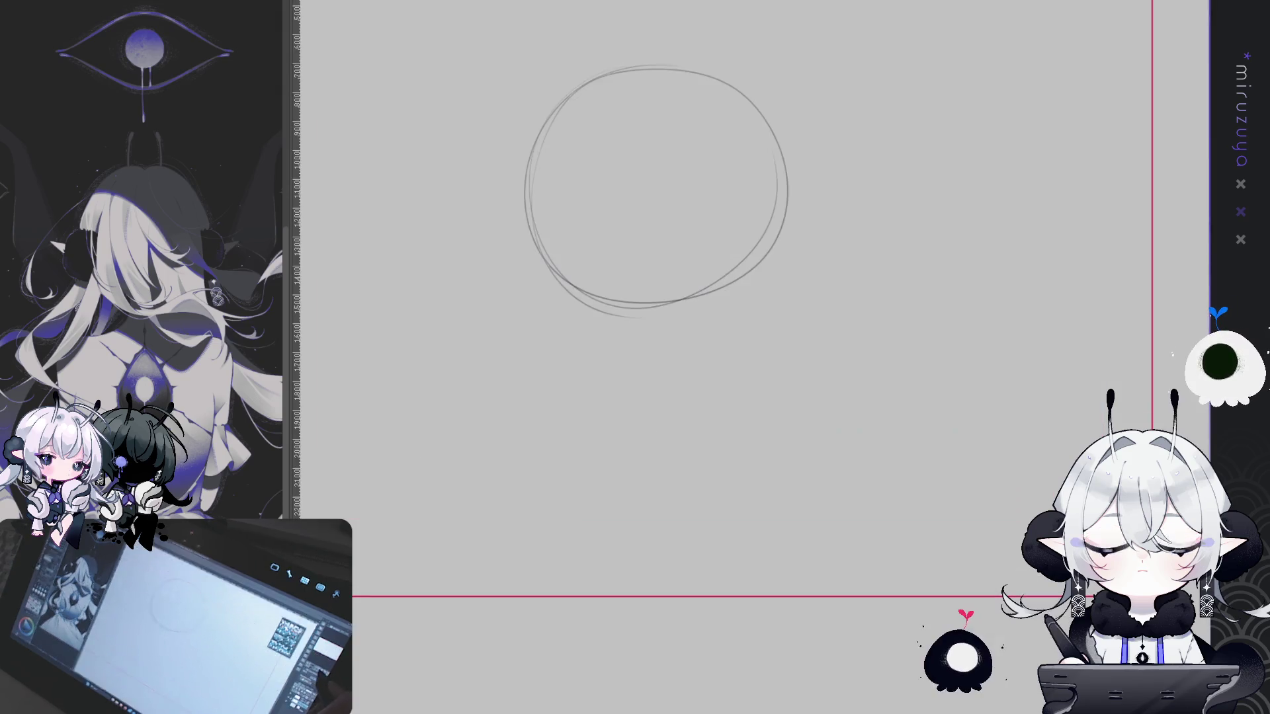
pyautogui.moveTo(924, 352); pyautogui.dragTo(959, 369)
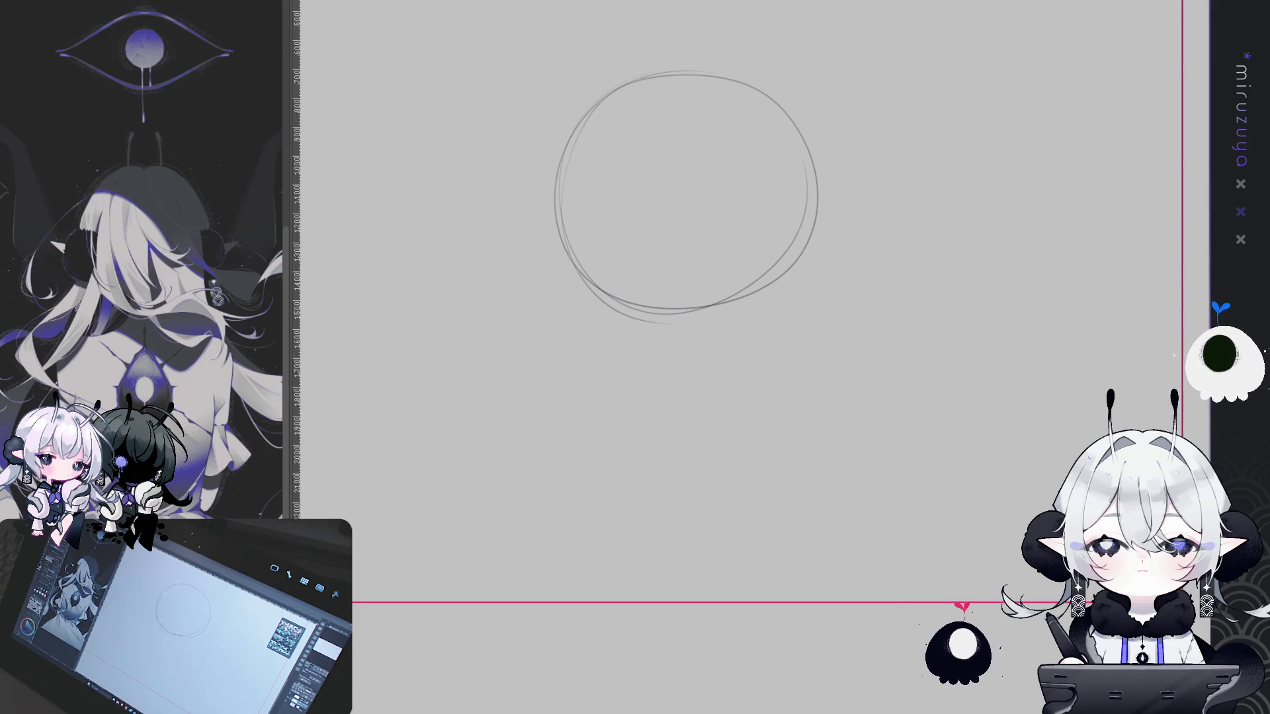
pyautogui.moveTo(1073, 284); pyautogui.dragTo(1121, 274)
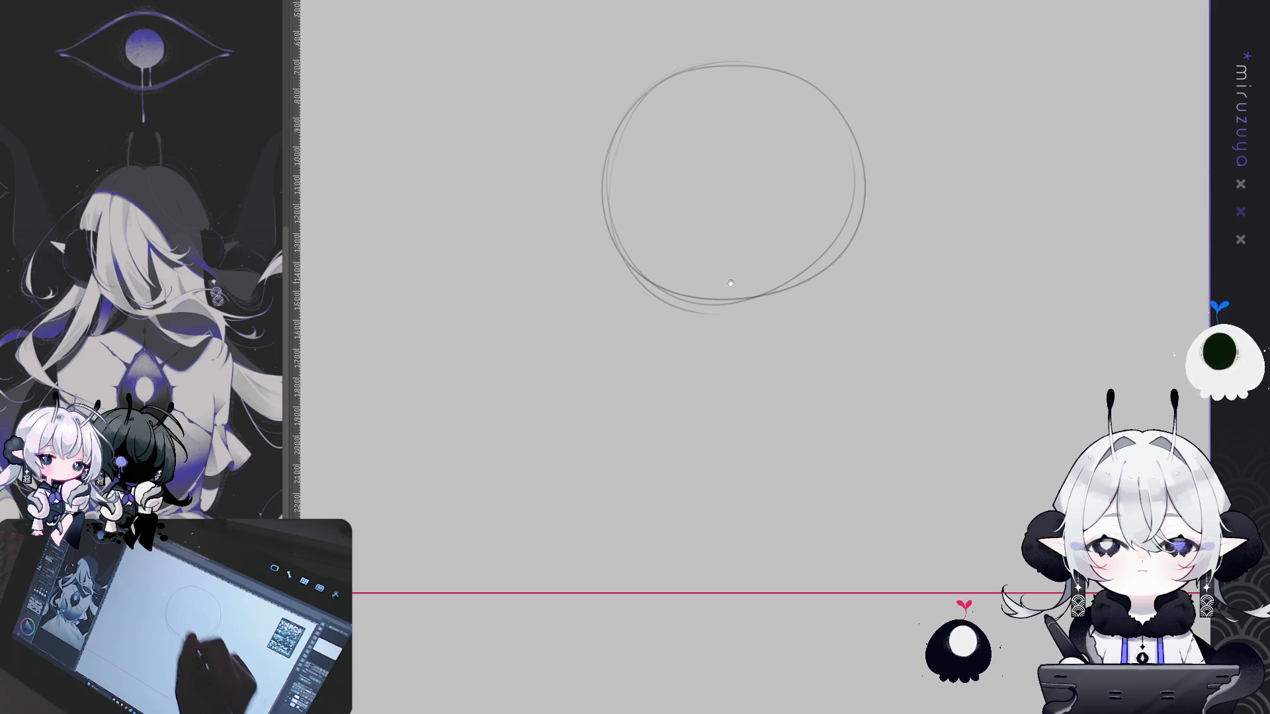
pyautogui.moveTo(1114, 334); pyautogui.dragTo(1103, 384)
# Scale the head circle down with Ctrl+T and commit the transform
pyautogui.hotkey('ctrl', 't')
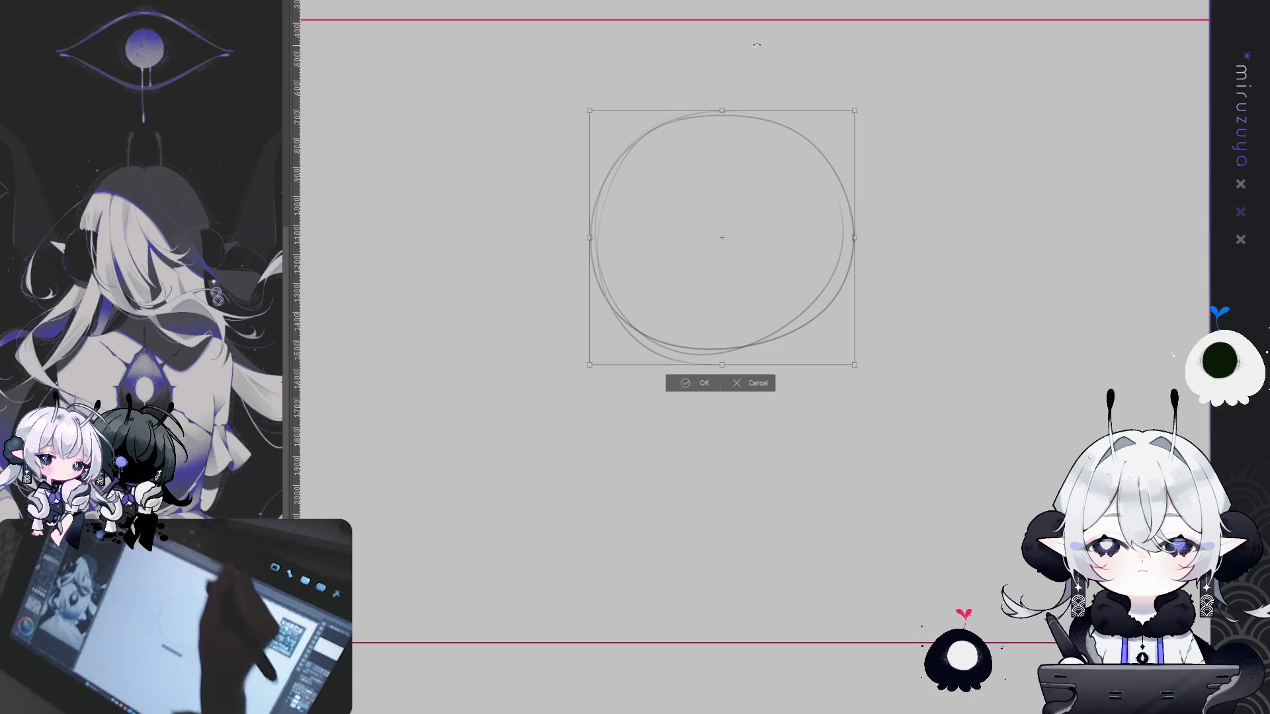
pyautogui.moveTo(586, 107); pyautogui.dragTo(609, 145)
pyautogui.moveTo(844, 256); pyautogui.dragTo(835, 255)
pyautogui.press('Return')
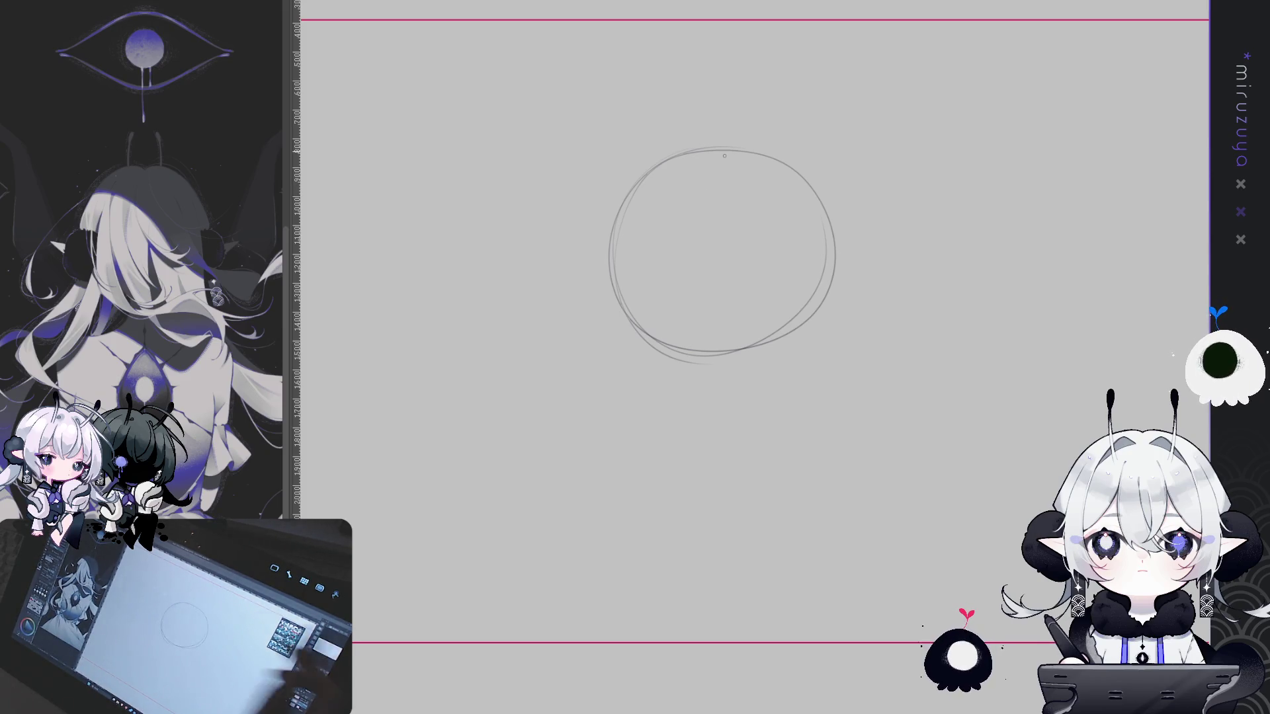
# Draw the left jaw line down toward the chin, undoing several loose attempts
pyautogui.moveTo(651, 340); pyautogui.dragTo(694, 380)
pyautogui.moveTo(825, 265); pyautogui.dragTo(797, 357)
pyautogui.hotkey('ctrl', 'z')
pyautogui.hotkey('ctrl', 'z')
pyautogui.moveTo(639, 334); pyautogui.dragTo(655, 362)
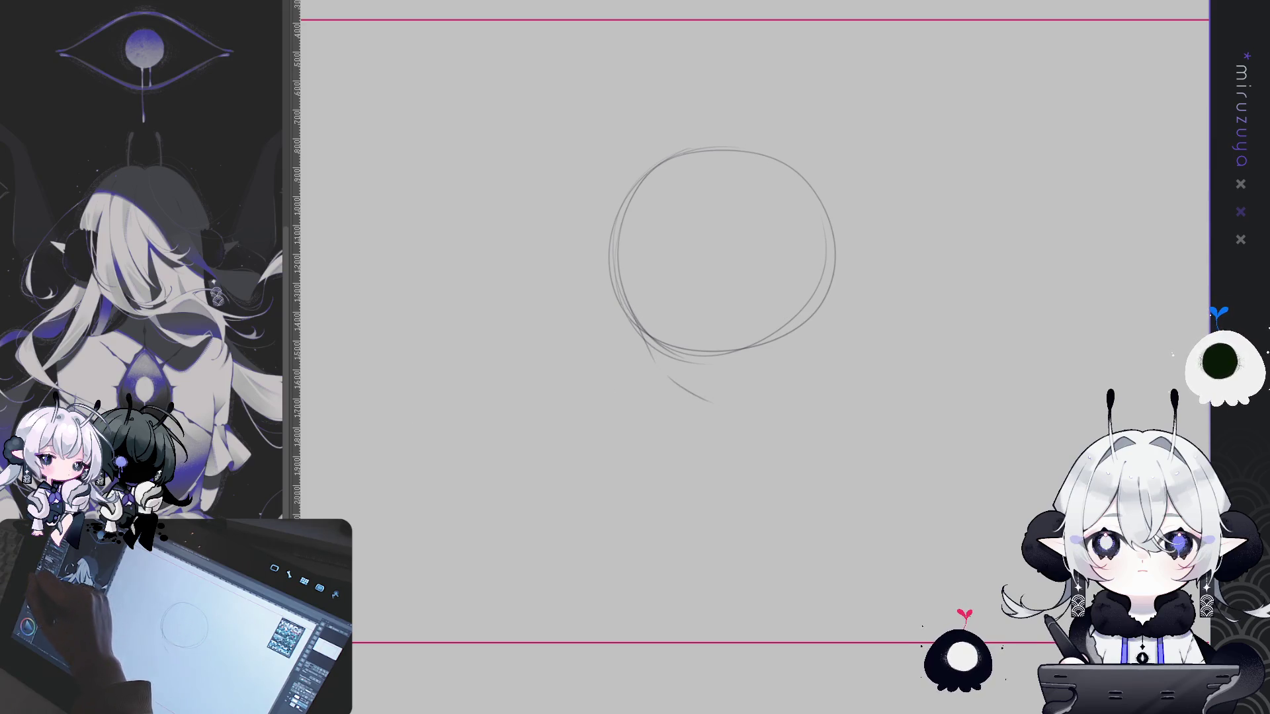
pyautogui.hotkey('ctrl', 'z')
pyautogui.hotkey('ctrl', 'z')
pyautogui.moveTo(621, 265); pyautogui.dragTo(664, 361)
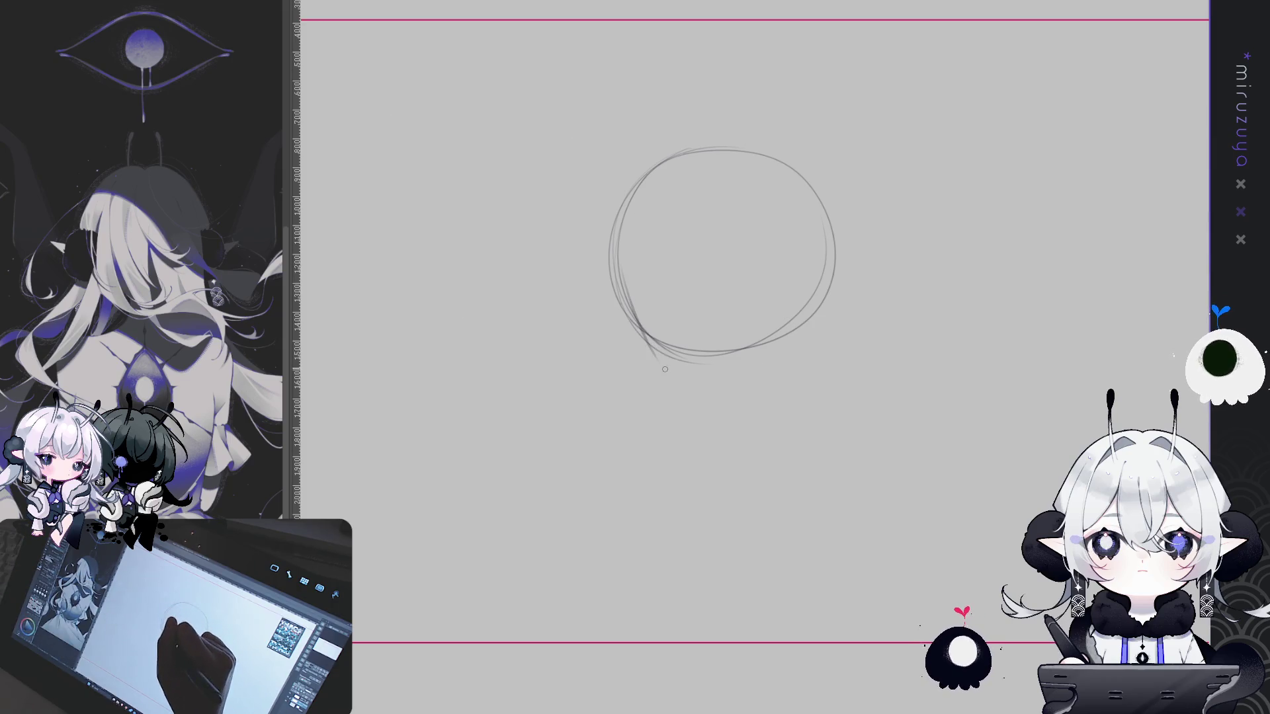
pyautogui.hotkey('ctrl', 'z')
pyautogui.moveTo(628, 301)
pyautogui.mouseDown()
pyautogui.moveTo(669, 386)
pyautogui.moveTo(653, 349)
pyautogui.moveTo(660, 369)
pyautogui.mouseUp()
pyautogui.hotkey('ctrl', 'z')
pyautogui.hotkey('ctrl', 'z')
pyautogui.moveTo(625, 295)
pyautogui.mouseDown()
pyautogui.moveTo(660, 388)
pyautogui.moveTo(697, 418)
pyautogui.mouseUp()
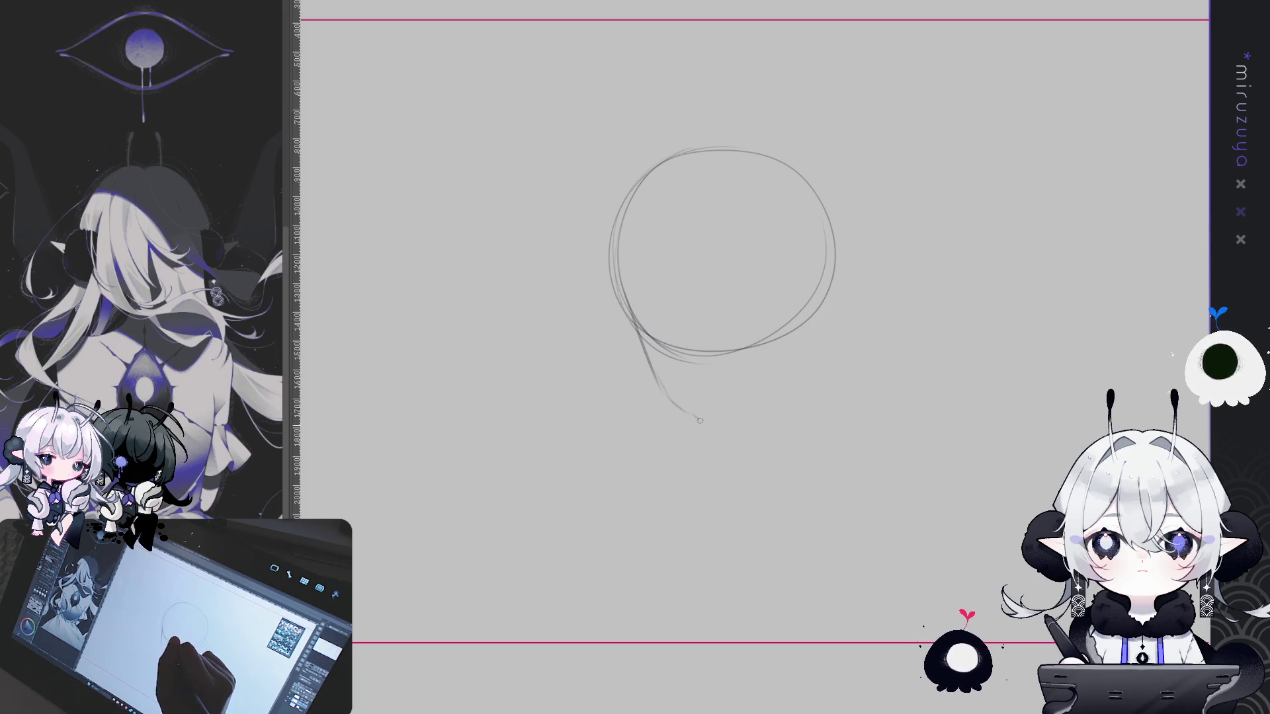
# Draw the right jaw line and join both sides at a pointed chin
pyautogui.moveTo(820, 294); pyautogui.dragTo(797, 370)
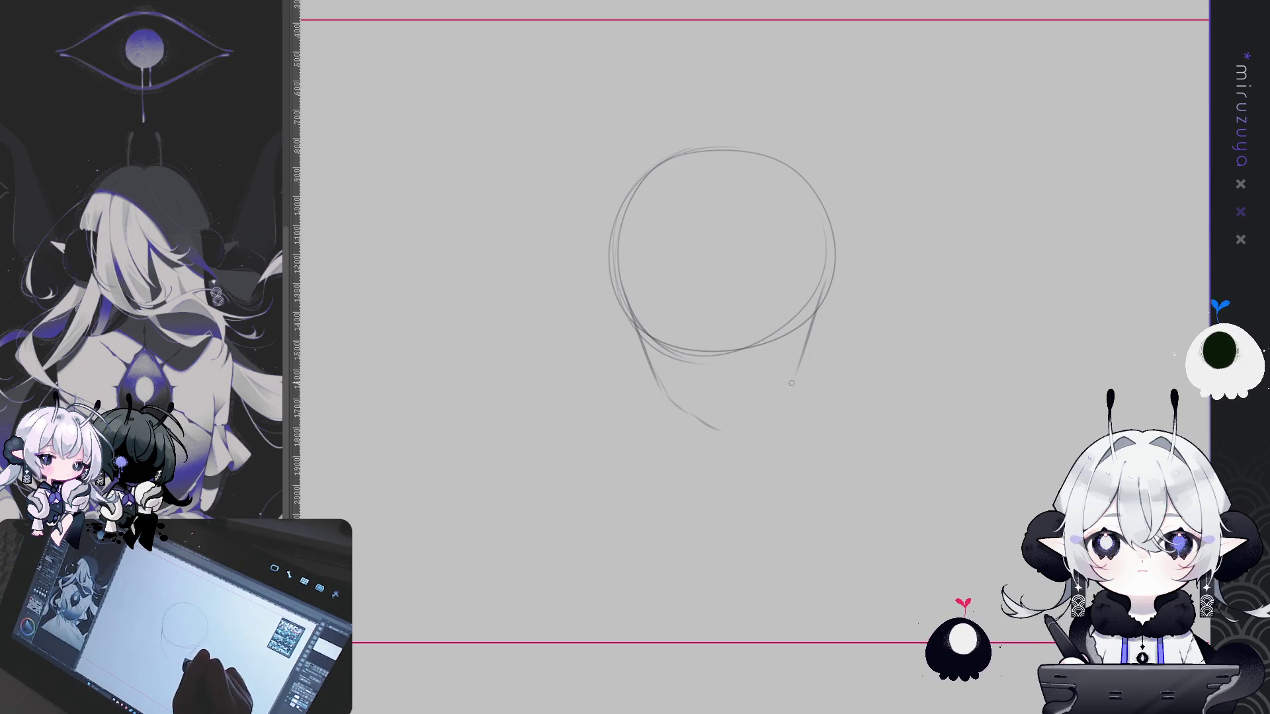
pyautogui.hotkey('ctrl', 'z')
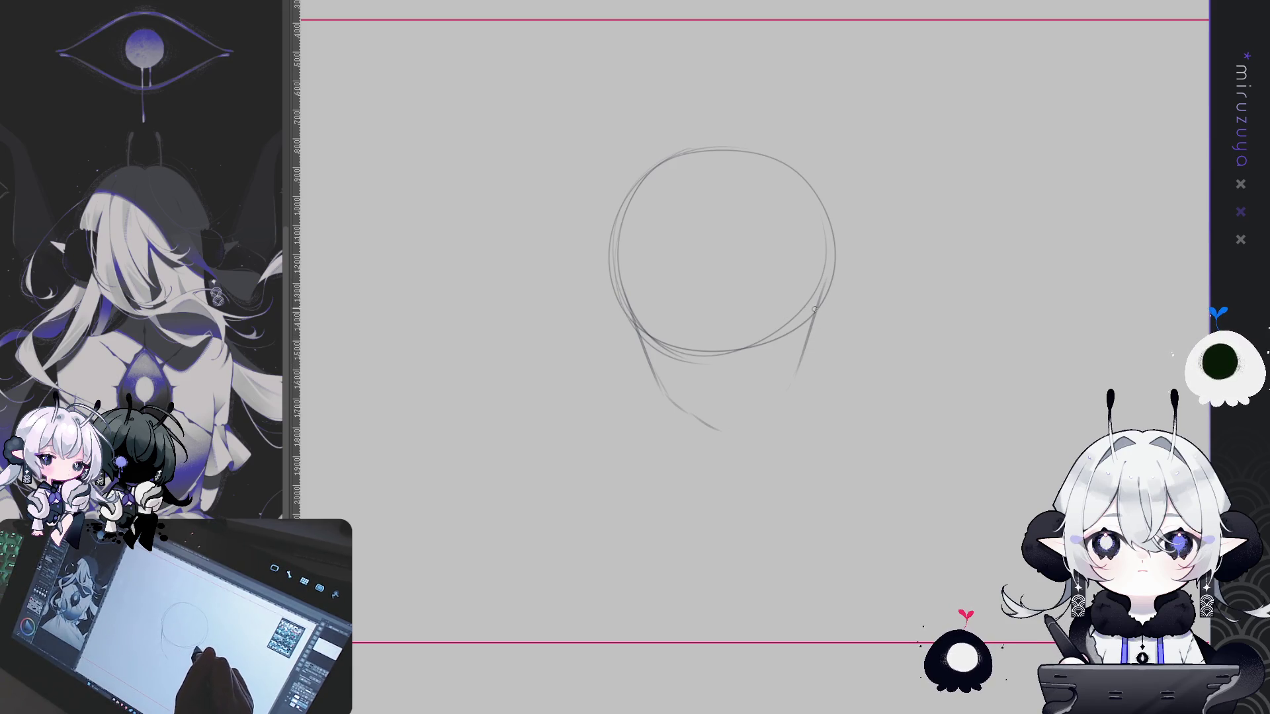
pyautogui.moveTo(735, 429); pyautogui.dragTo(778, 398)
pyautogui.moveTo(726, 432); pyautogui.dragTo(779, 398)
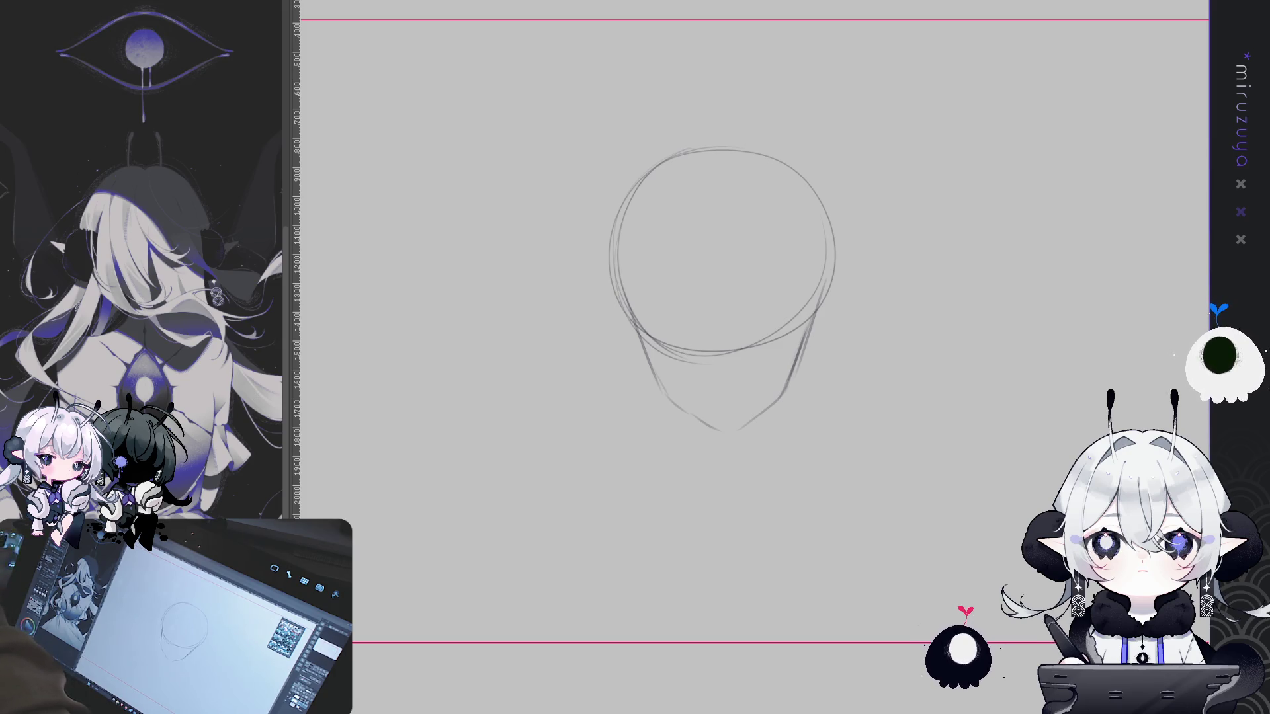
pyautogui.moveTo(802, 344); pyautogui.dragTo(820, 295)
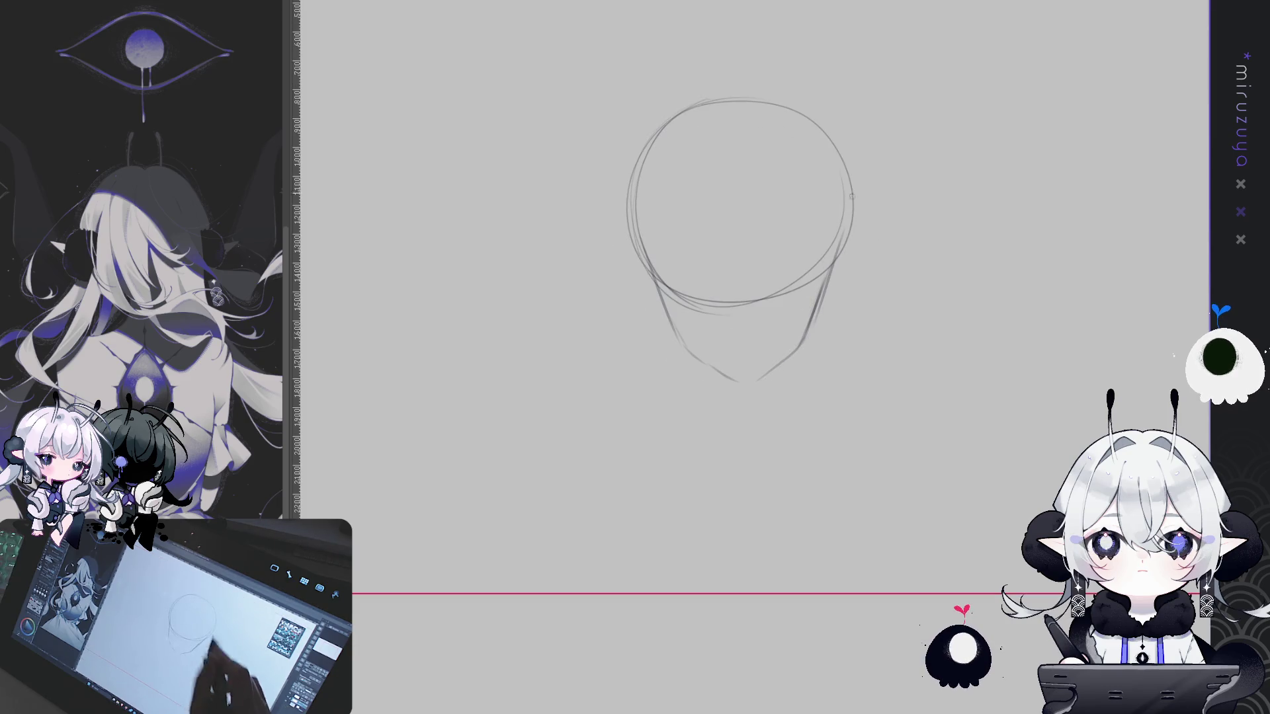
# Darken both jaw lines and redraw curves along the head's upper left and top
pyautogui.moveTo(643, 272)
pyautogui.mouseDown()
pyautogui.moveTo(688, 350)
pyautogui.moveTo(738, 380)
pyautogui.mouseUp()
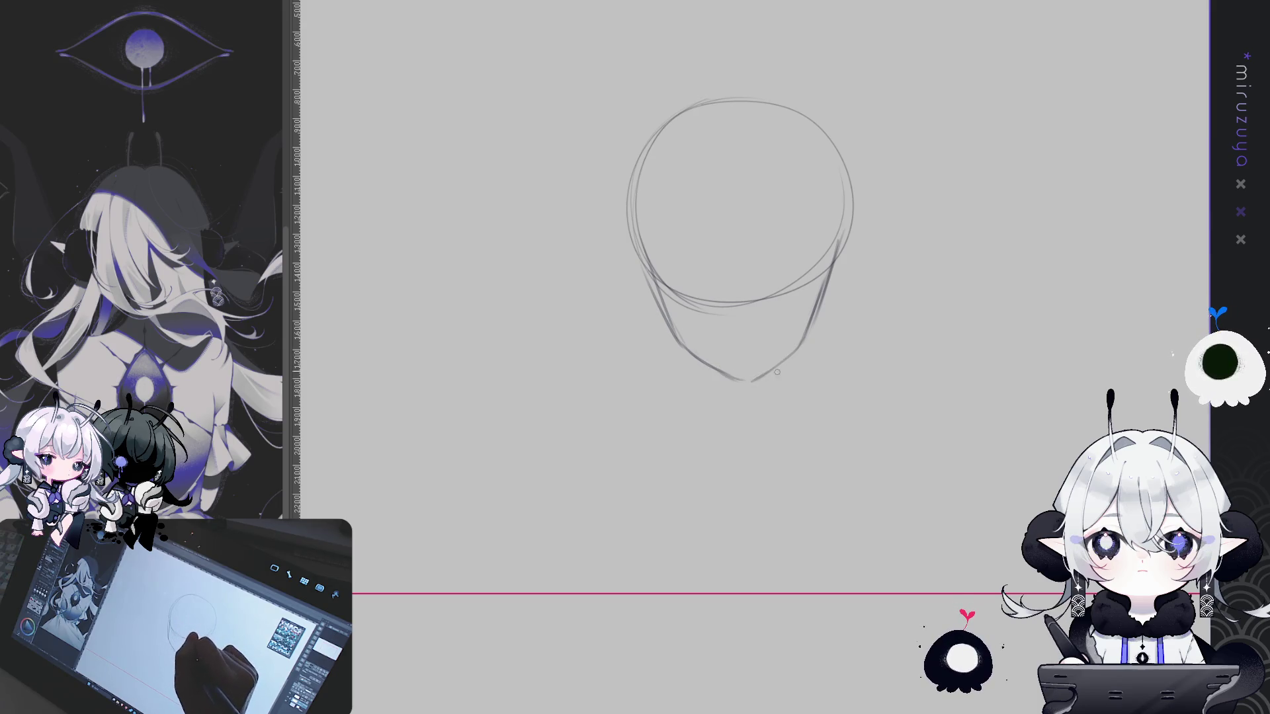
pyautogui.moveTo(842, 250); pyautogui.dragTo(807, 343)
pyautogui.moveTo(663, 154); pyautogui.dragTo(638, 300)
pyautogui.hotkey('ctrl', 'z')
pyautogui.moveTo(674, 144); pyautogui.dragTo(642, 274)
pyautogui.moveTo(796, 134); pyautogui.dragTo(840, 175)
pyautogui.hotkey('ctrl', 'z')
pyautogui.moveTo(681, 140)
pyautogui.mouseDown()
pyautogui.moveTo(740, 124)
pyautogui.moveTo(804, 155)
pyautogui.mouseUp()
pyautogui.hotkey('ctrl', 'z')
pyautogui.moveTo(658, 168)
pyautogui.mouseDown()
pyautogui.moveTo(787, 127)
pyautogui.moveTo(824, 177)
pyautogui.mouseUp()
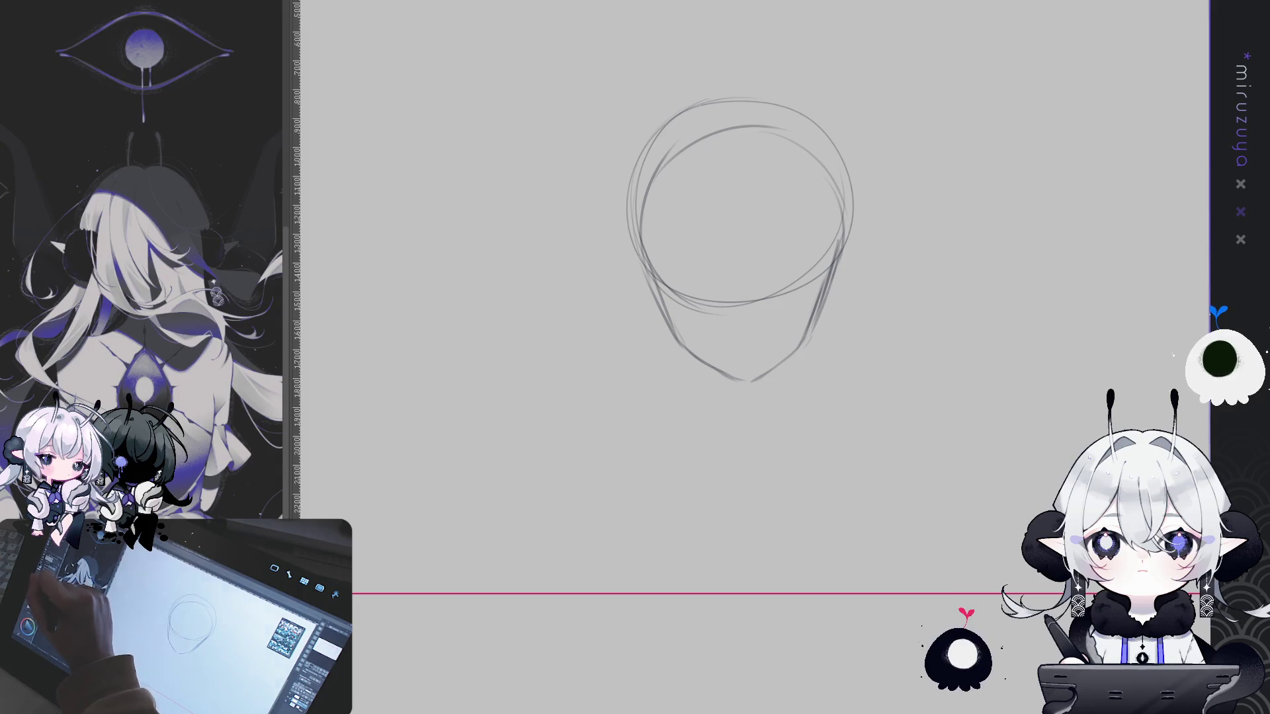
# Erase the outer left, top and right head contours and the cheek guide line
pyautogui.moveTo(617, 193); pyautogui.dragTo(629, 275)
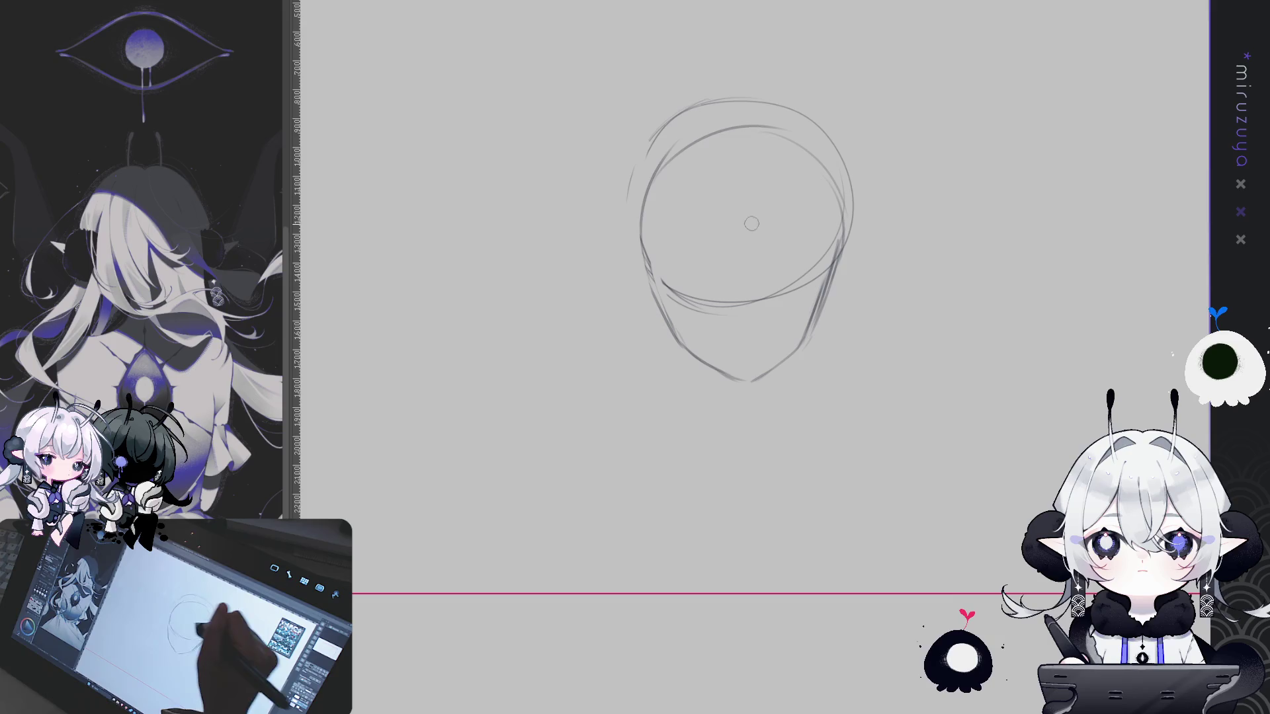
pyautogui.moveTo(658, 129)
pyautogui.mouseDown()
pyautogui.moveTo(739, 98)
pyautogui.moveTo(823, 132)
pyautogui.mouseUp()
pyautogui.moveTo(846, 175); pyautogui.dragTo(839, 264)
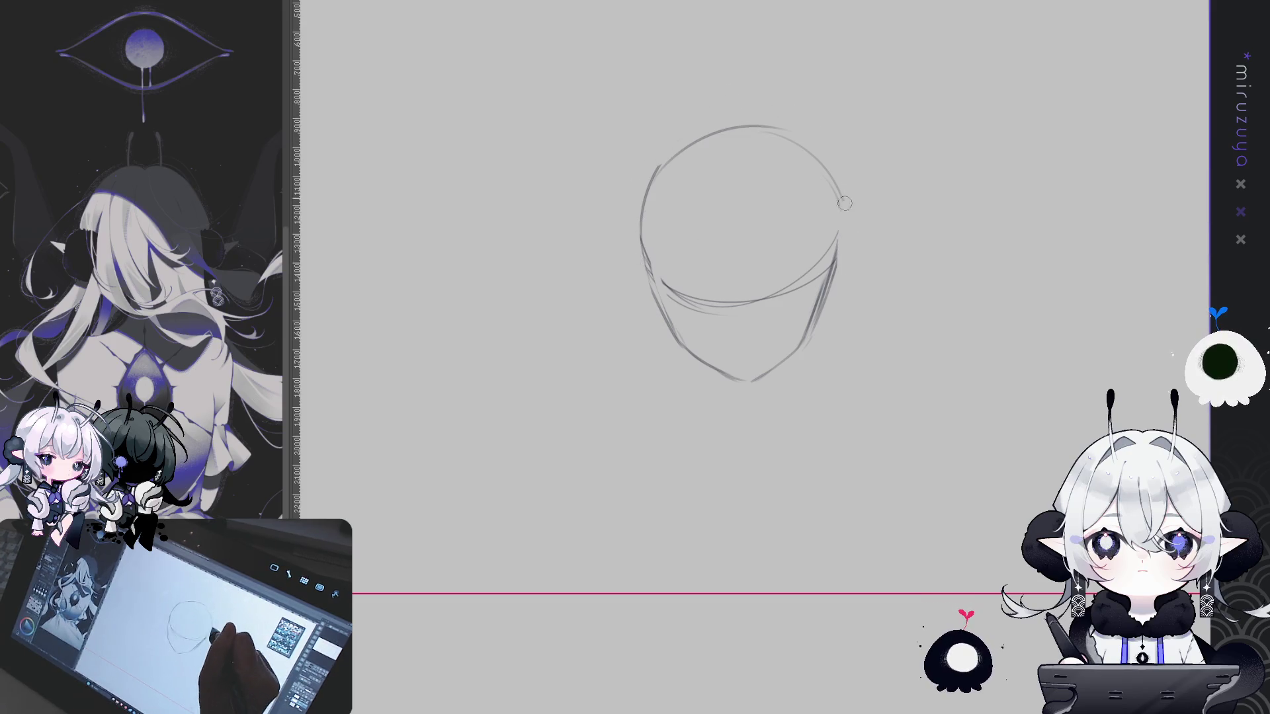
pyautogui.moveTo(688, 297)
pyautogui.mouseDown()
pyautogui.moveTo(790, 286)
pyautogui.moveTo(833, 244)
pyautogui.mouseUp()
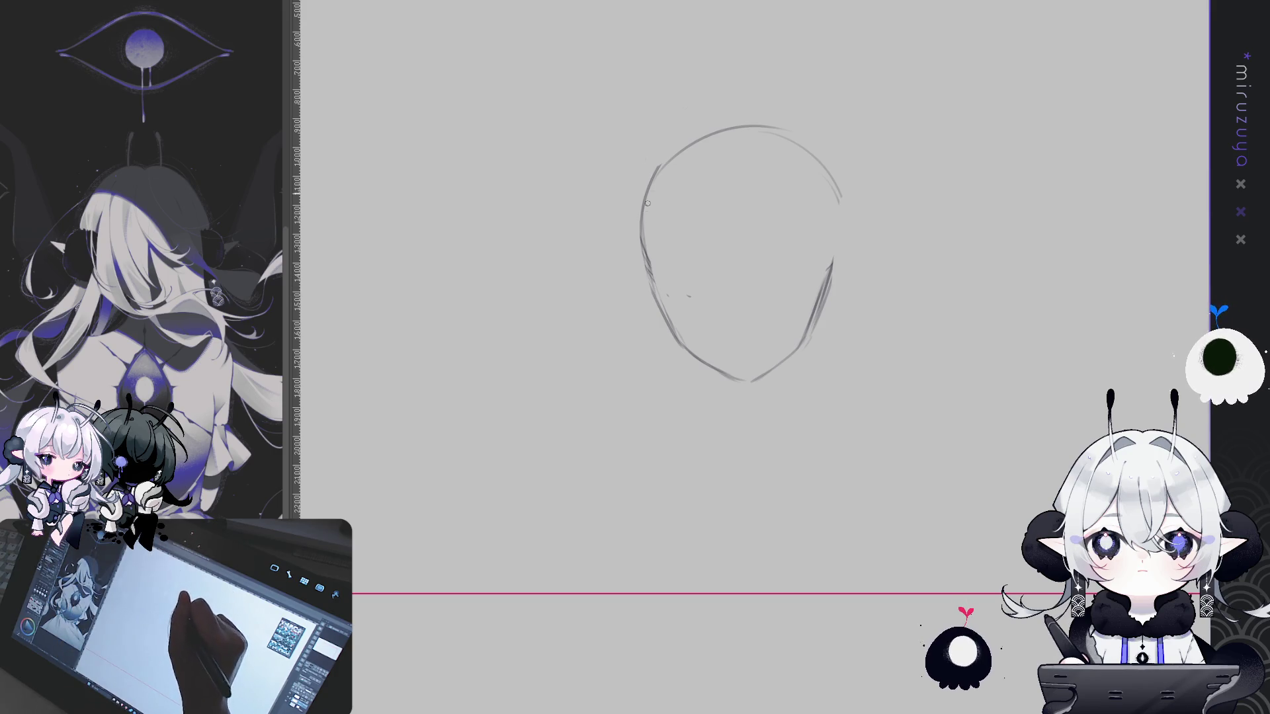
# Retrace the top and right face outline, then move the face up-left with Ctrl+T
pyautogui.moveTo(732, 130)
pyautogui.mouseDown()
pyautogui.moveTo(835, 199)
pyautogui.moveTo(826, 279)
pyautogui.mouseUp()
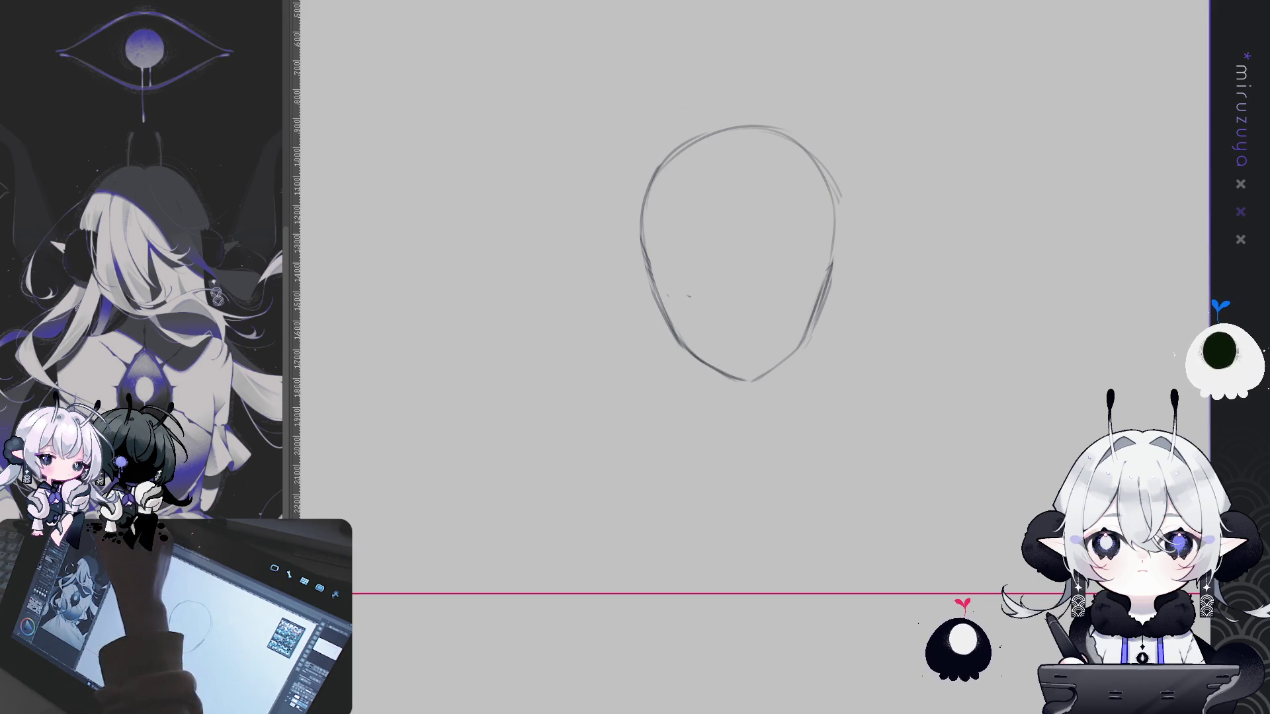
pyautogui.hotkey('ctrl', 't')
pyautogui.moveTo(741, 244); pyautogui.dragTo(706, 198)
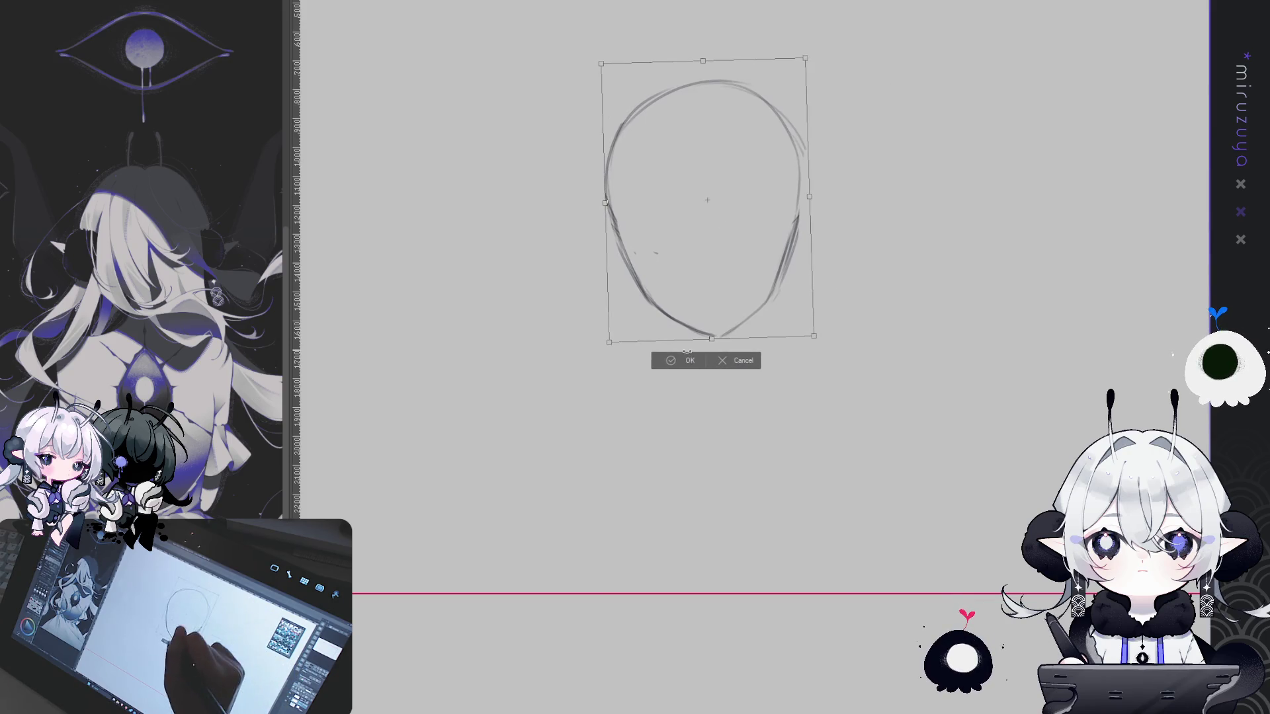
# Confirm the face transform, zoom out to the whole canvas, and reconfirm a second transform
pyautogui.click(681, 360)
pyautogui.hotkey('ctrl', '-')
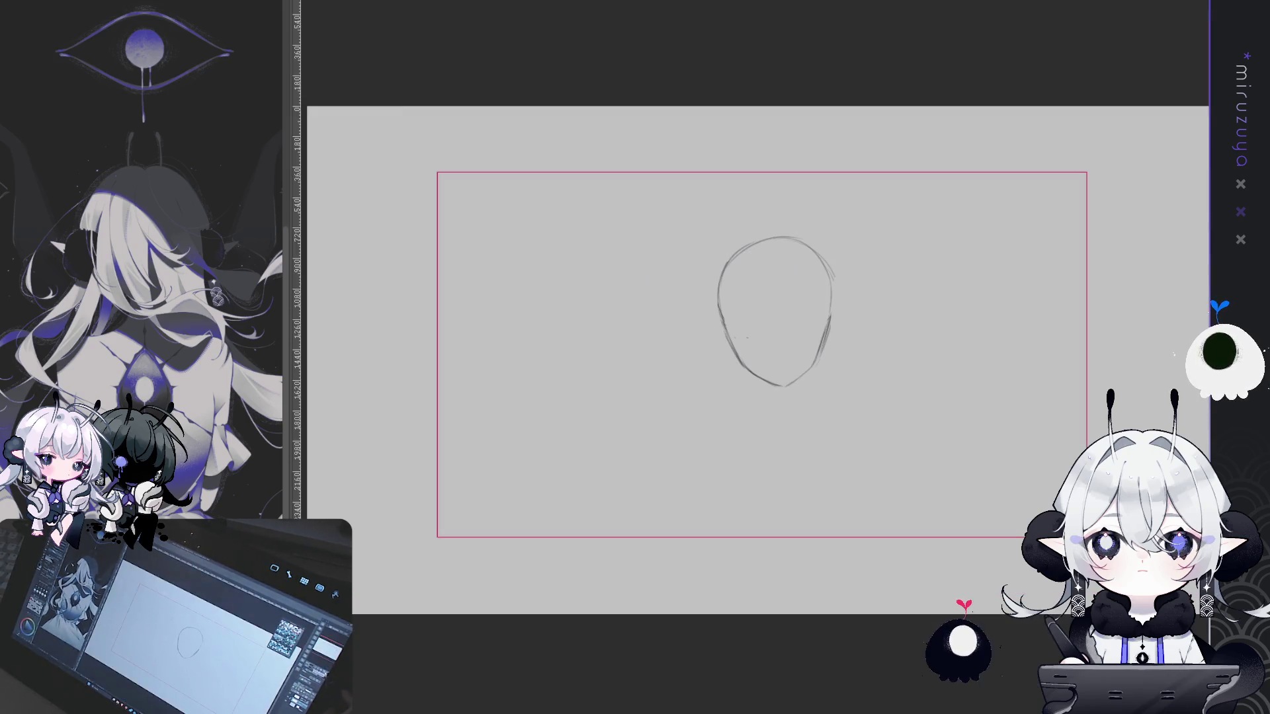
pyautogui.moveTo(889, 268); pyautogui.dragTo(852, 250)
pyautogui.hotkey('ctrl', 't')
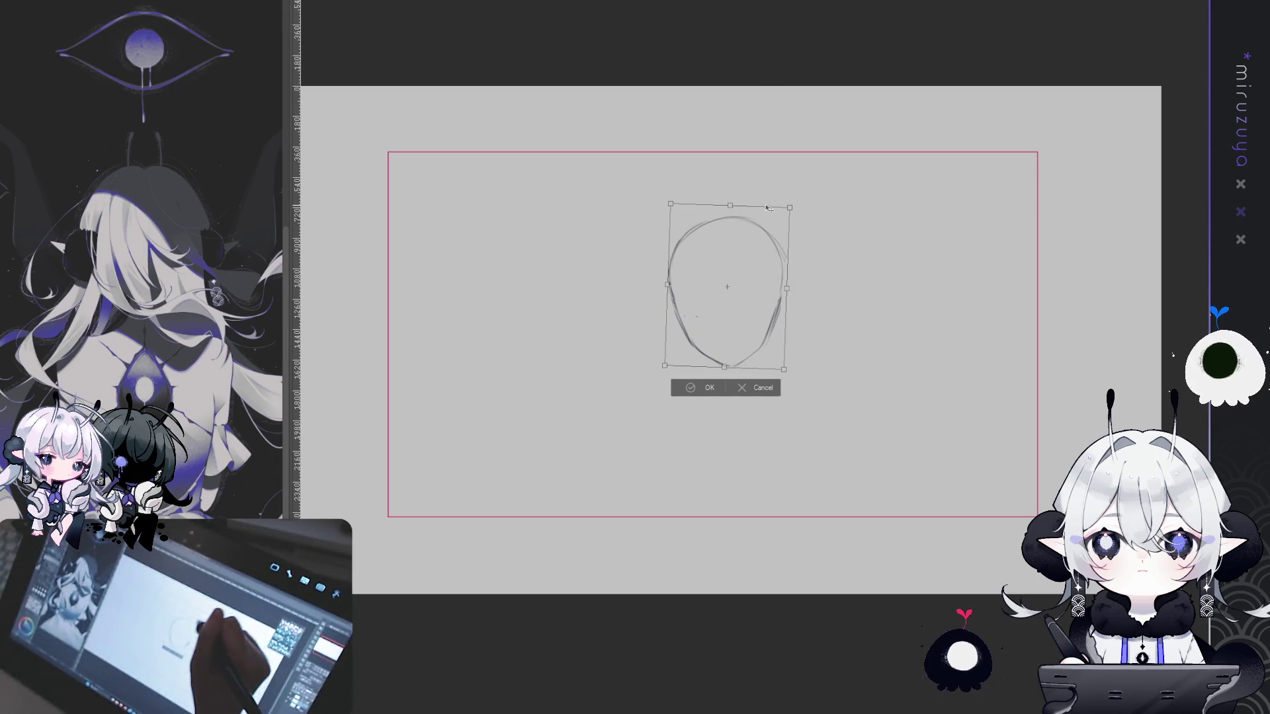
pyautogui.click(691, 379)
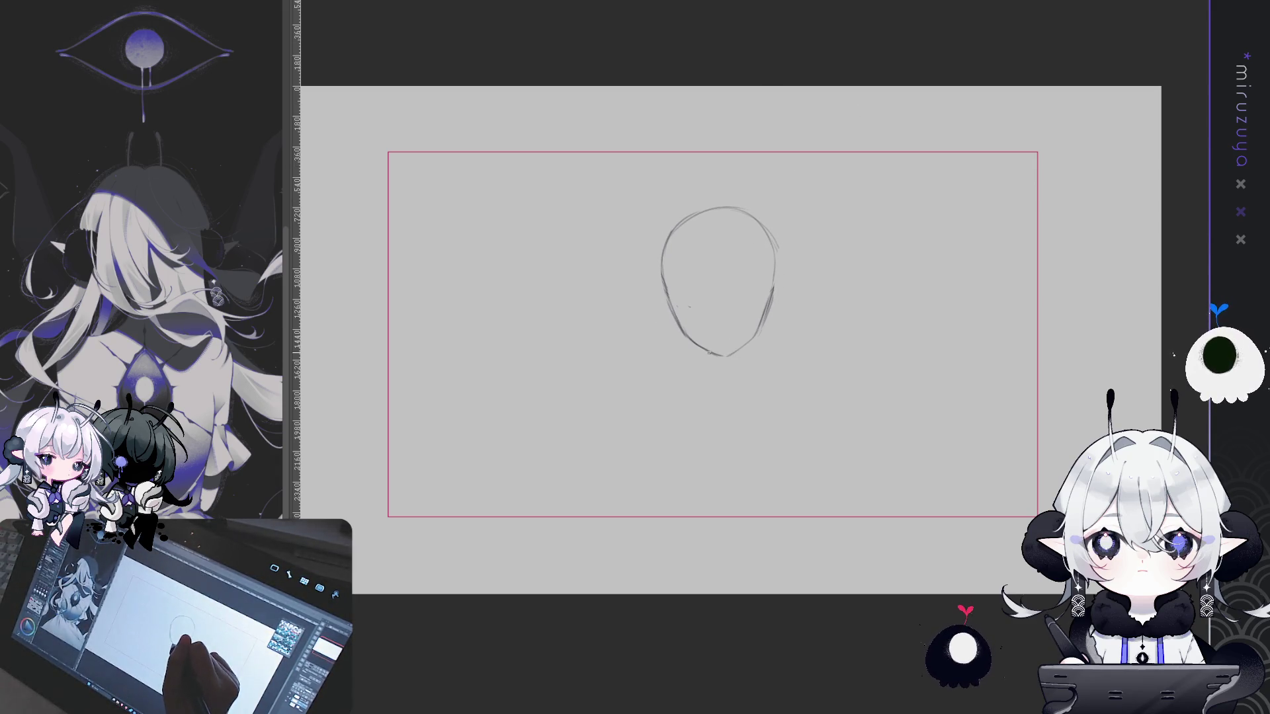
# Draw two short neck lines under the chin, redoing one stroke
pyautogui.moveTo(709, 355); pyautogui.dragTo(711, 369)
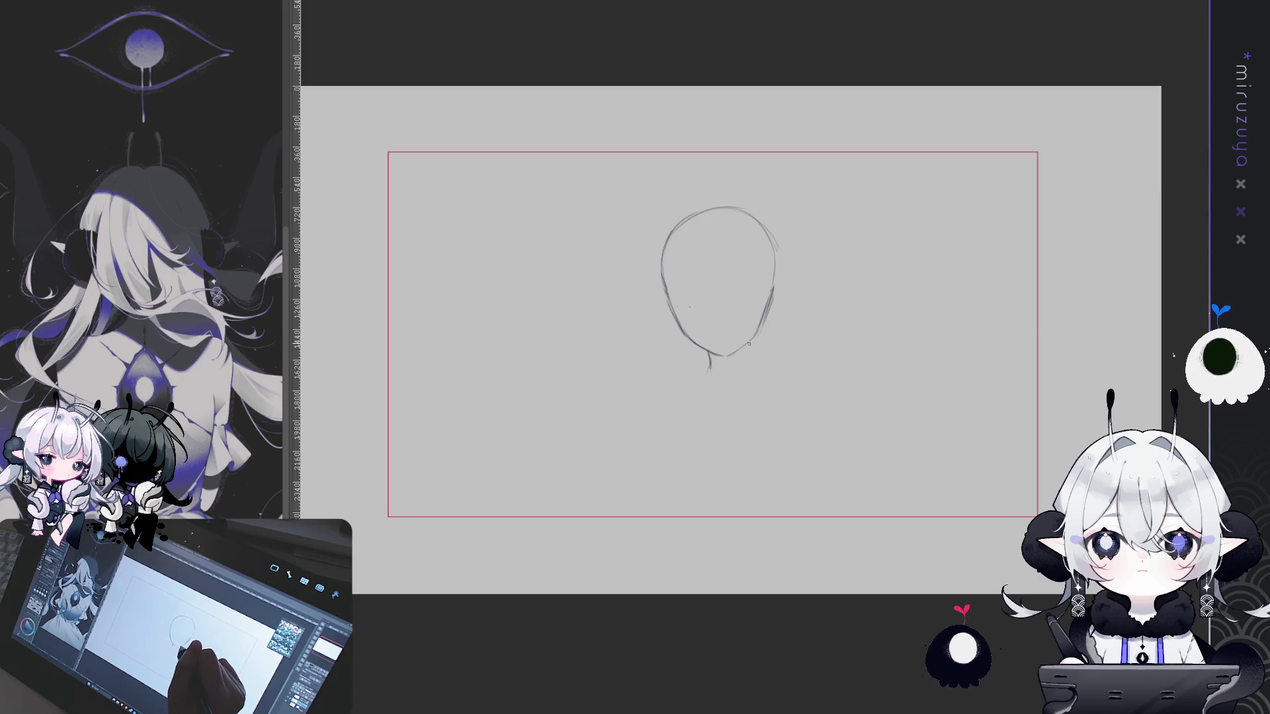
pyautogui.hotkey('ctrl', 'z')
pyautogui.moveTo(708, 352)
pyautogui.mouseDown()
pyautogui.moveTo(708, 377)
pyautogui.moveTo(740, 377)
pyautogui.mouseUp()
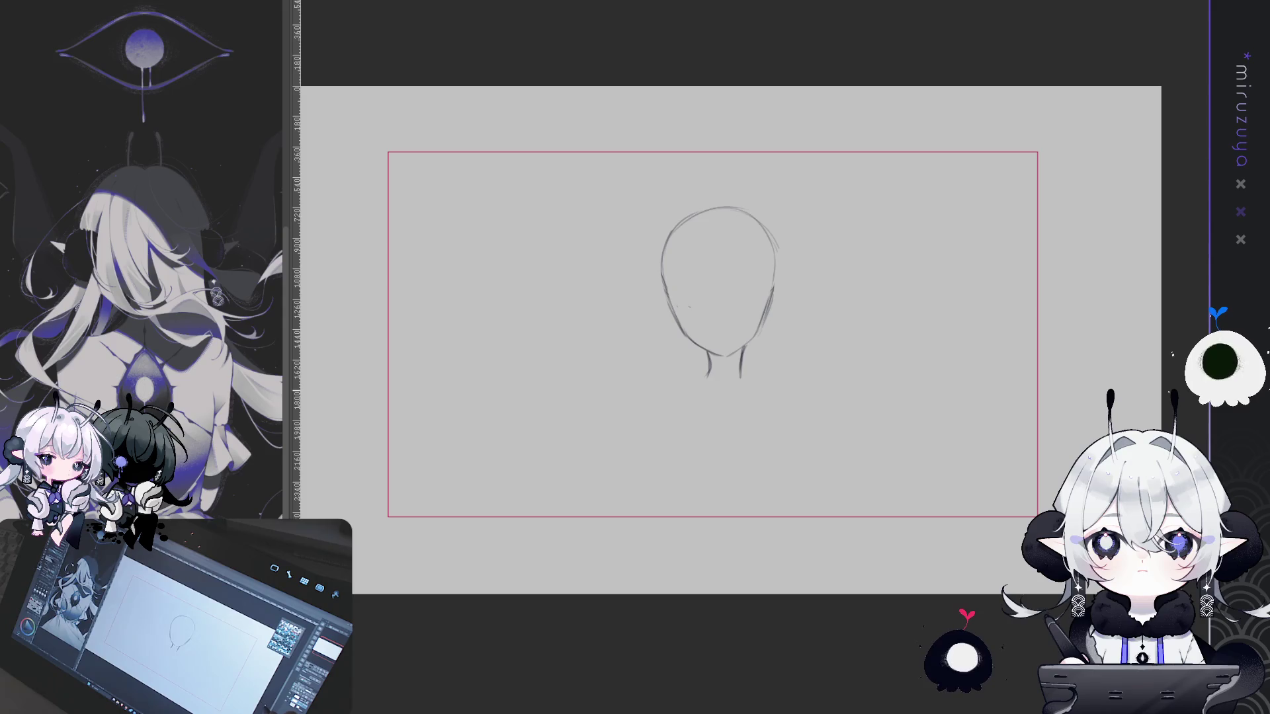
pyautogui.moveTo(720, 348)
pyautogui.mouseDown()
pyautogui.moveTo(742, 308)
pyautogui.moveTo(733, 313)
pyautogui.mouseUp()
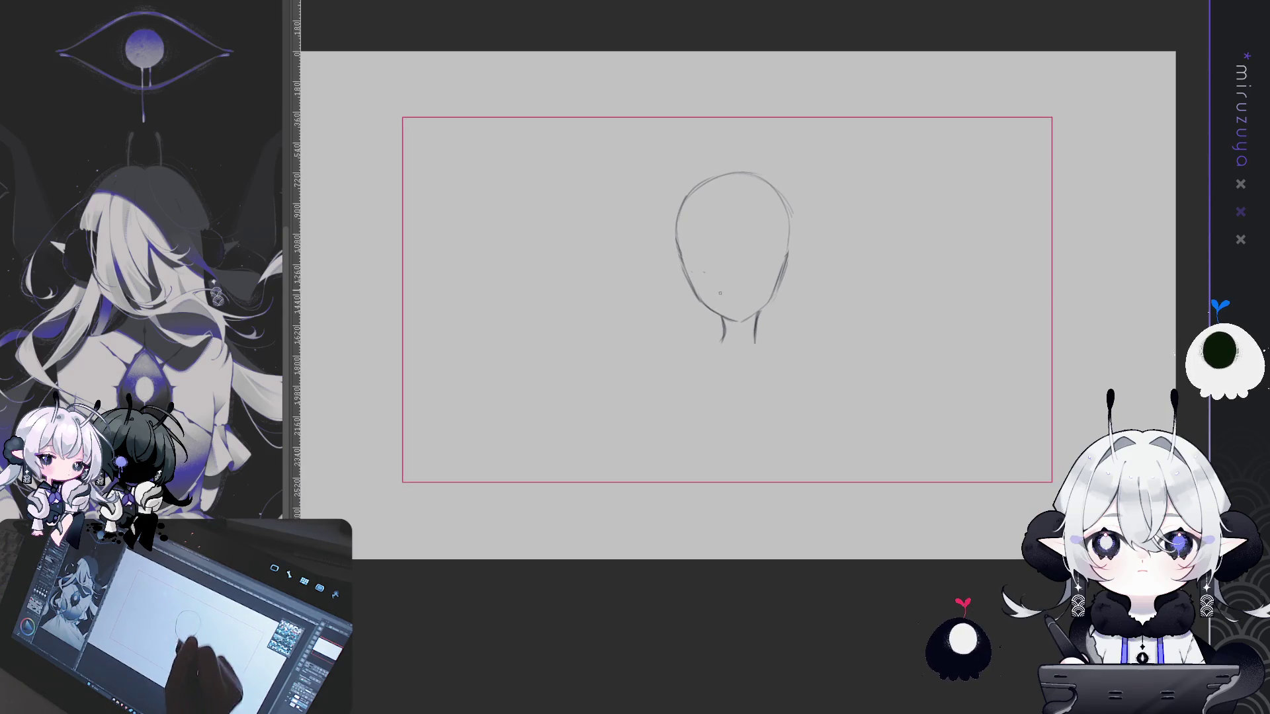
# Shrink the head slightly from its top-right corner and confirm
pyautogui.hotkey('ctrl', 't')
pyautogui.moveTo(787, 160)
pyautogui.mouseDown()
pyautogui.moveTo(780, 192)
pyautogui.moveTo(781, 165)
pyautogui.mouseUp()
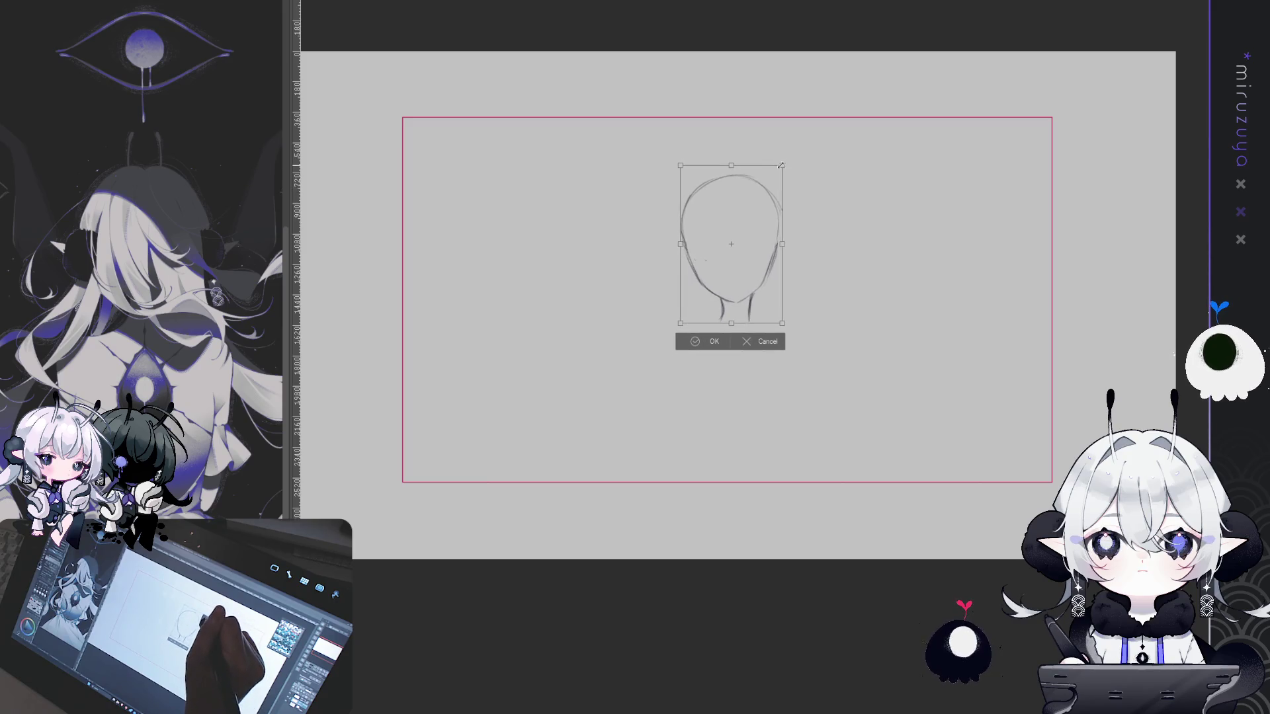
pyautogui.click(711, 342)
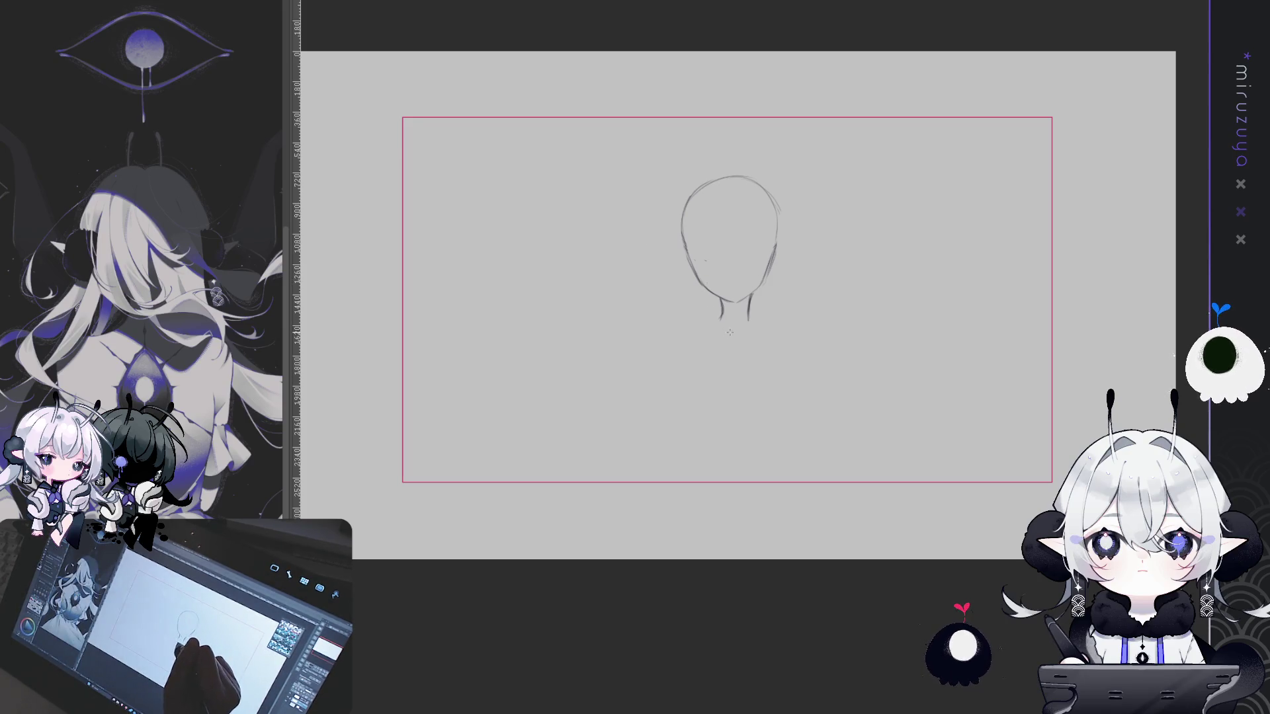
# Draw the neck sides and sketch shoulders and torso guide lines, erasing and undoing missteps
pyautogui.moveTo(733, 331); pyautogui.dragTo(734, 372)
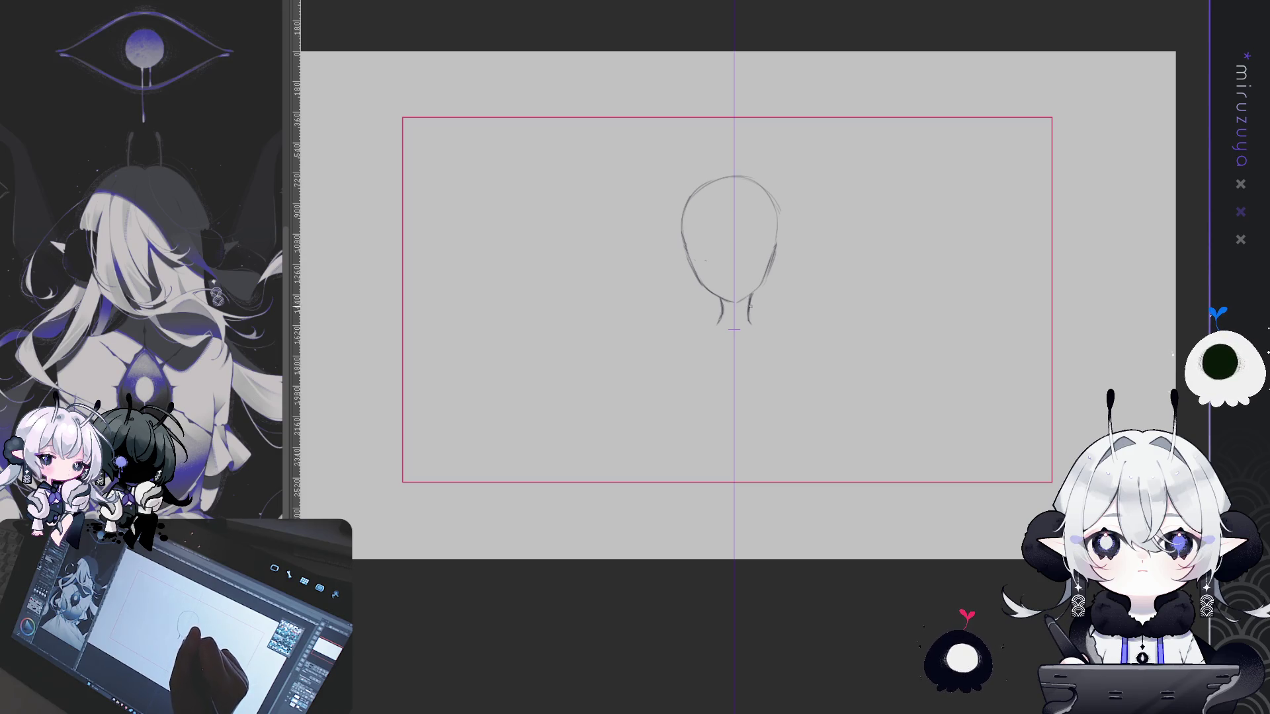
pyautogui.moveTo(719, 319)
pyautogui.mouseDown()
pyautogui.moveTo(750, 302)
pyautogui.moveTo(719, 325)
pyautogui.mouseUp()
pyautogui.moveTo(749, 297)
pyautogui.mouseDown()
pyautogui.moveTo(752, 324)
pyautogui.moveTo(718, 326)
pyautogui.moveTo(753, 326)
pyautogui.mouseUp()
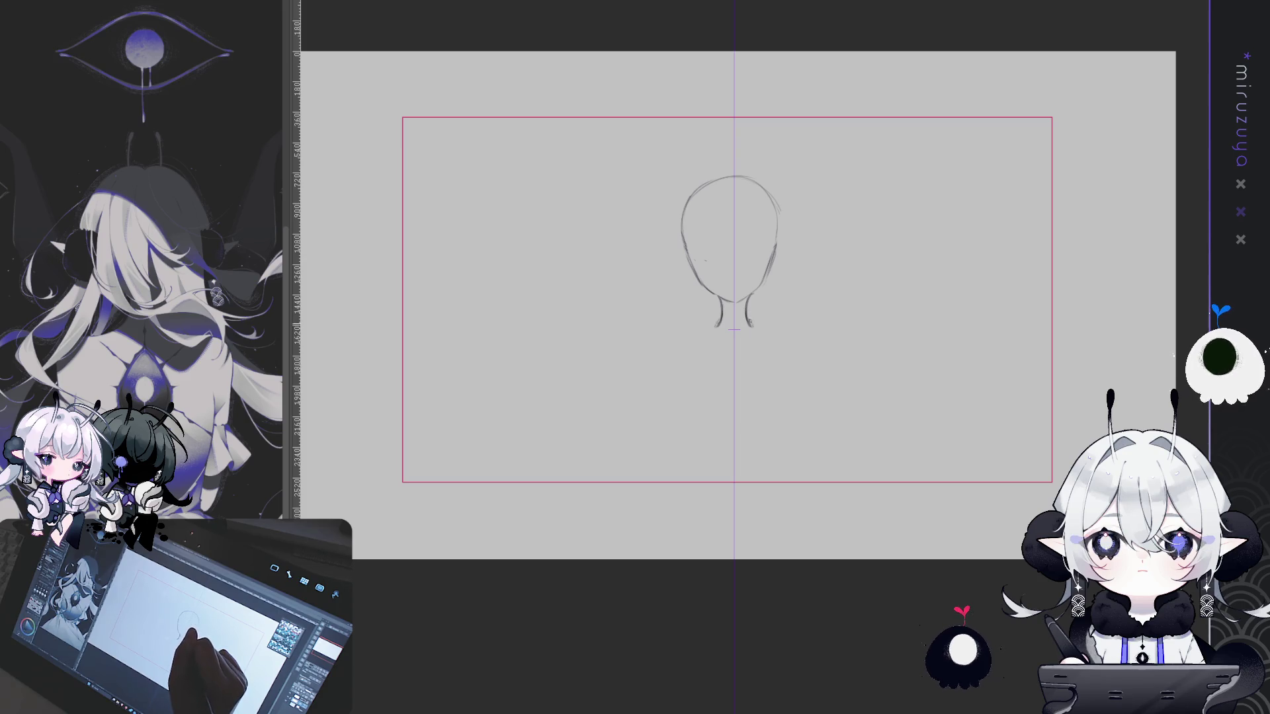
pyautogui.hotkey('ctrl', 'z')
pyautogui.hotkey('ctrl', 'z')
pyautogui.hotkey('ctrl', 'z')
pyautogui.moveTo(721, 297); pyautogui.dragTo(719, 318)
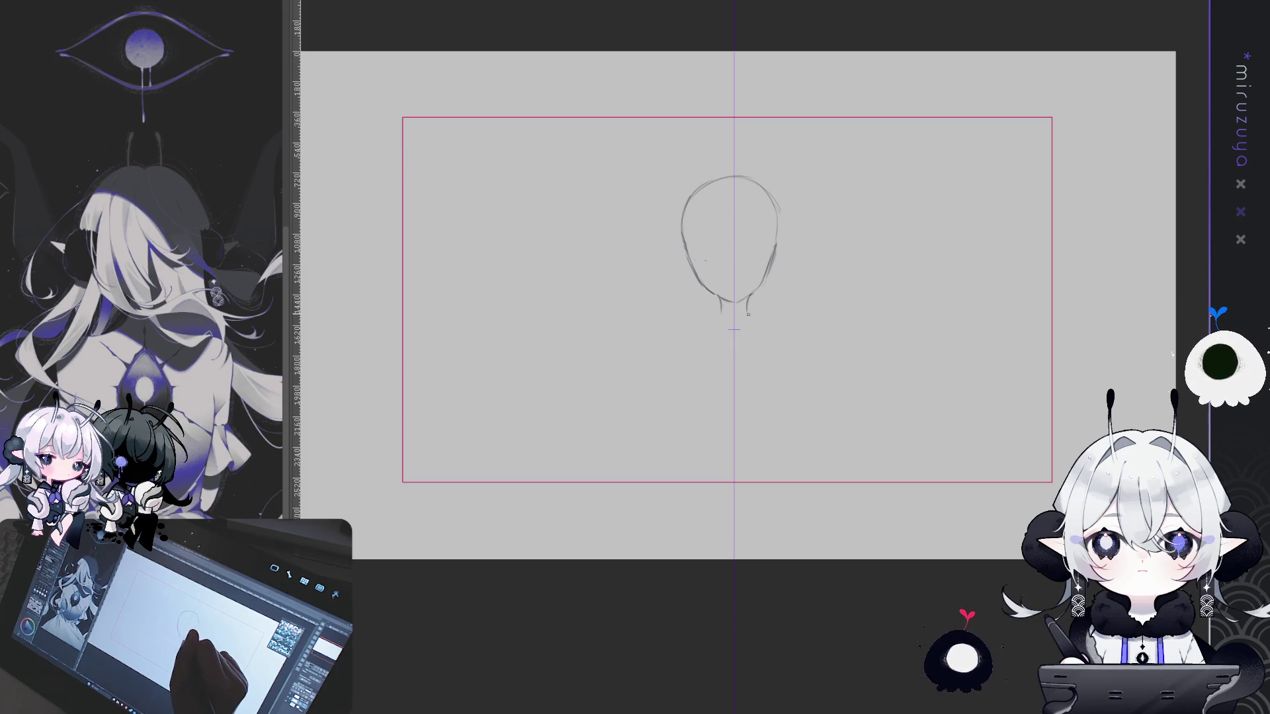
pyautogui.moveTo(748, 309)
pyautogui.mouseDown()
pyautogui.moveTo(752, 325)
pyautogui.moveTo(717, 326)
pyautogui.mouseUp()
pyautogui.moveTo(727, 347); pyautogui.dragTo(688, 339)
pyautogui.moveTo(779, 338)
pyautogui.mouseDown()
pyautogui.moveTo(743, 347)
pyautogui.moveTo(796, 415)
pyautogui.mouseUp()
pyautogui.moveTo(665, 361); pyautogui.dragTo(673, 415)
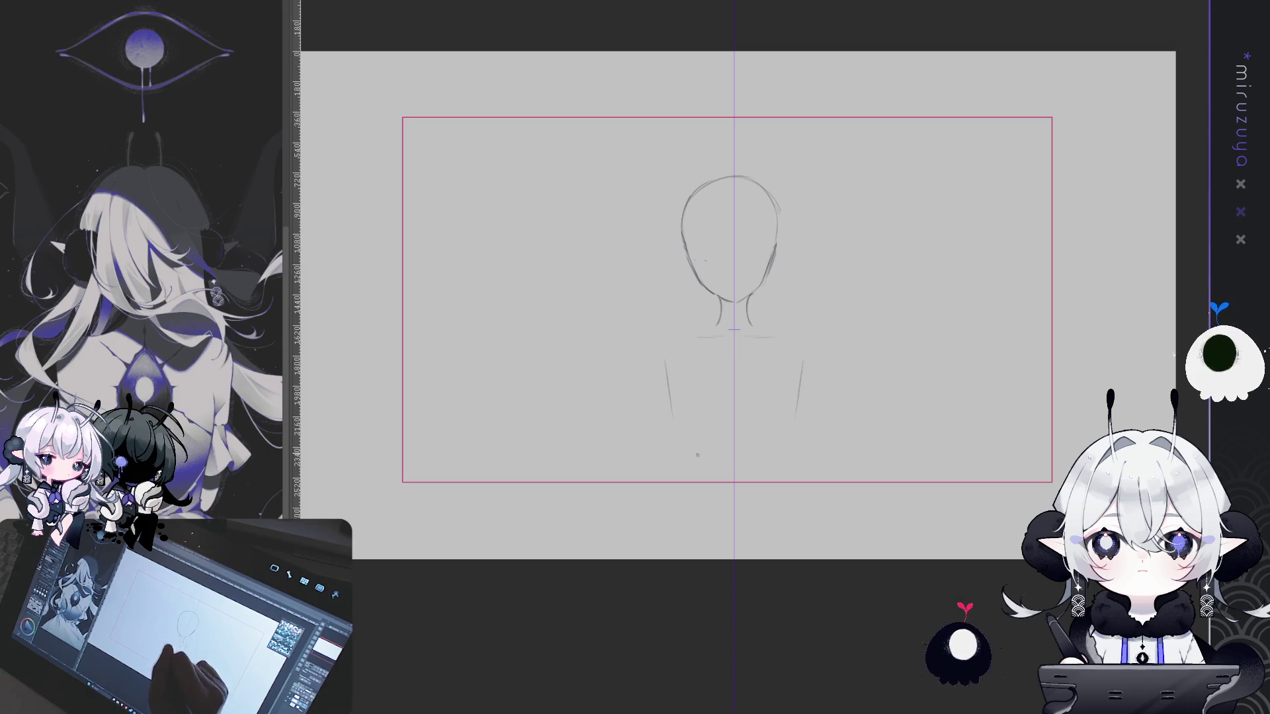
# Replace the long torso strokes with mirrored flaring shoulders and a collarbone line
pyautogui.hotkey('ctrl', 'z')
pyautogui.hotkey('ctrl', 'z')
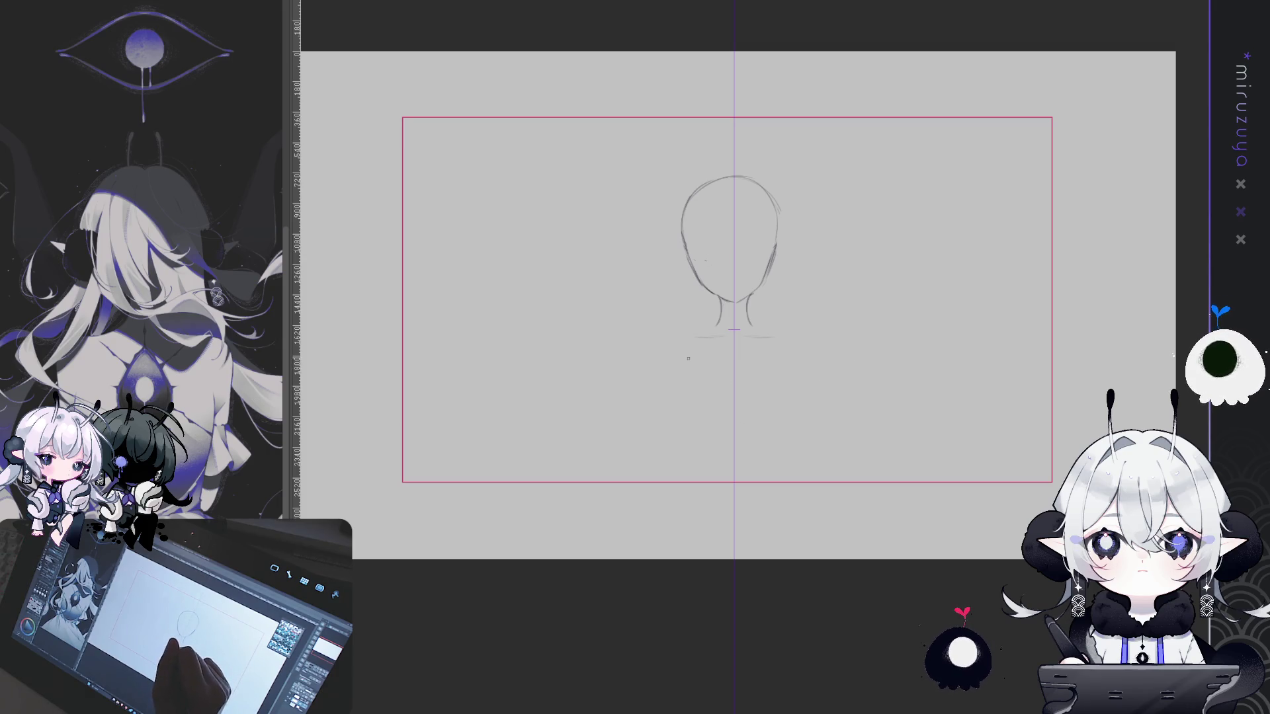
pyautogui.moveTo(679, 355); pyautogui.dragTo(664, 393)
pyautogui.moveTo(788, 355); pyautogui.dragTo(804, 395)
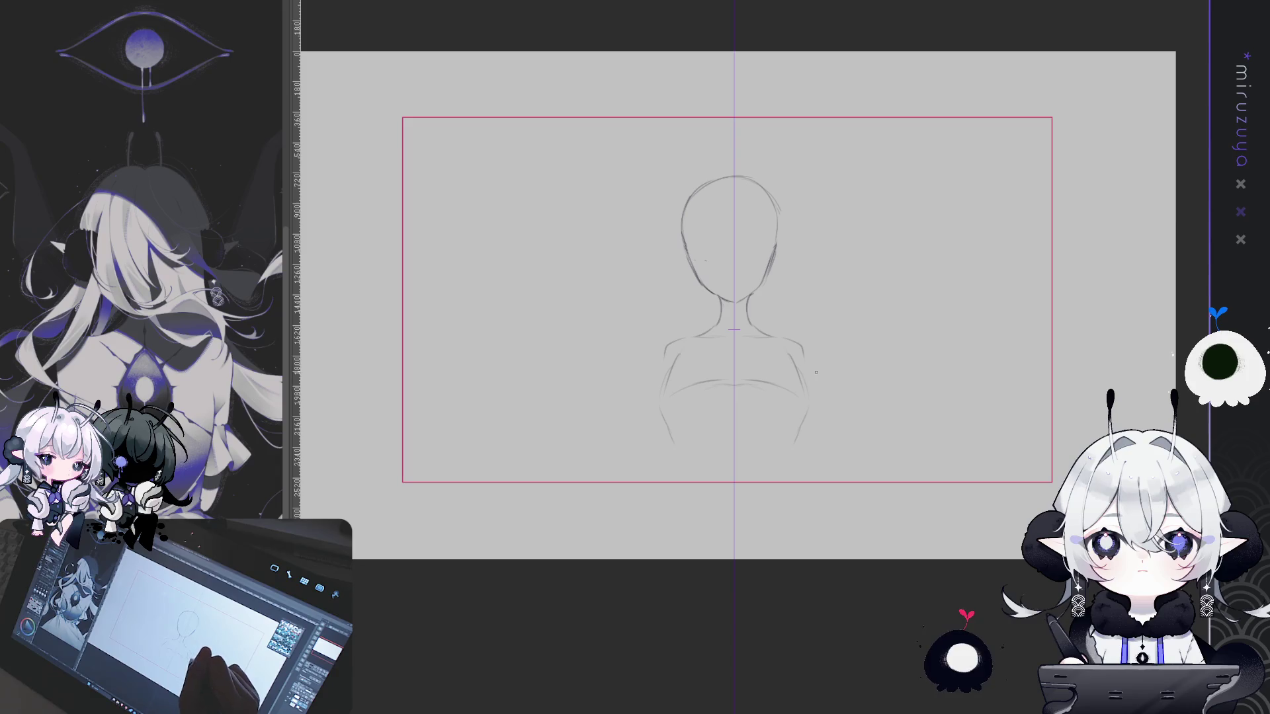
pyautogui.moveTo(664, 344); pyautogui.dragTo(806, 345)
# Sketch both arms down from the shoulders, refining the right arm
pyautogui.moveTo(657, 349); pyautogui.dragTo(632, 440)
pyautogui.moveTo(808, 349); pyautogui.dragTo(837, 437)
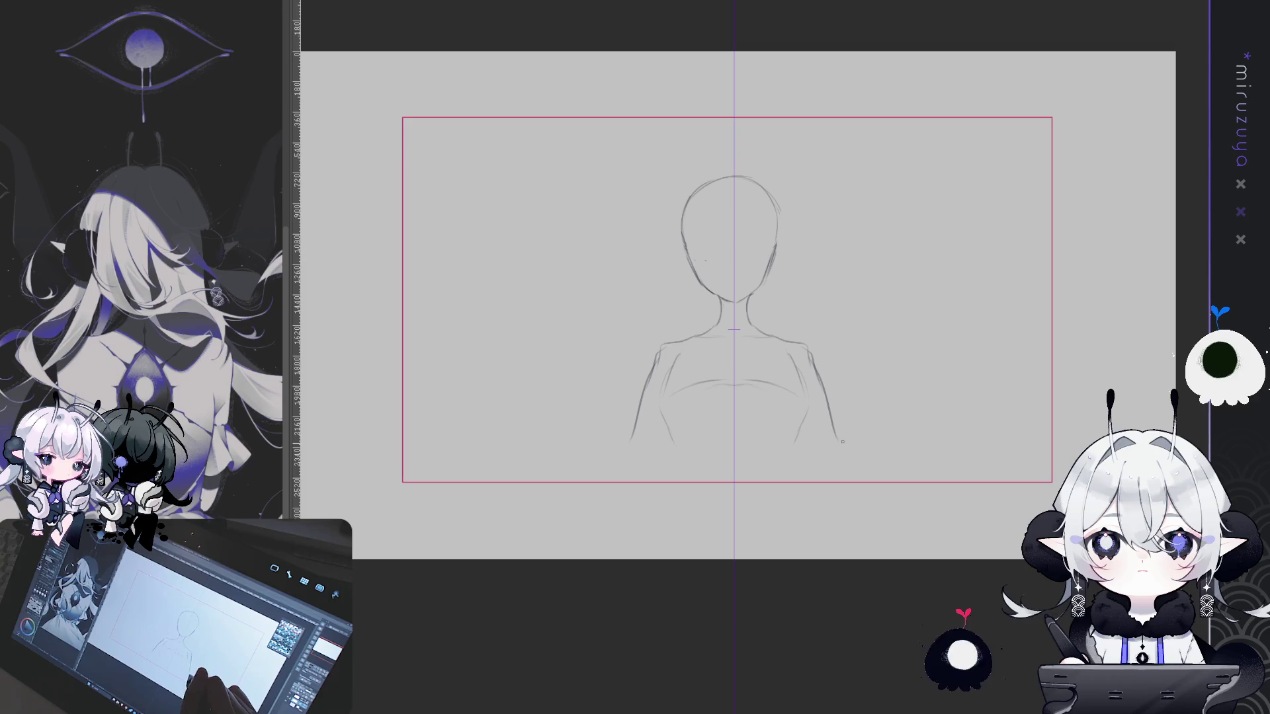
pyautogui.moveTo(811, 354); pyautogui.dragTo(833, 453)
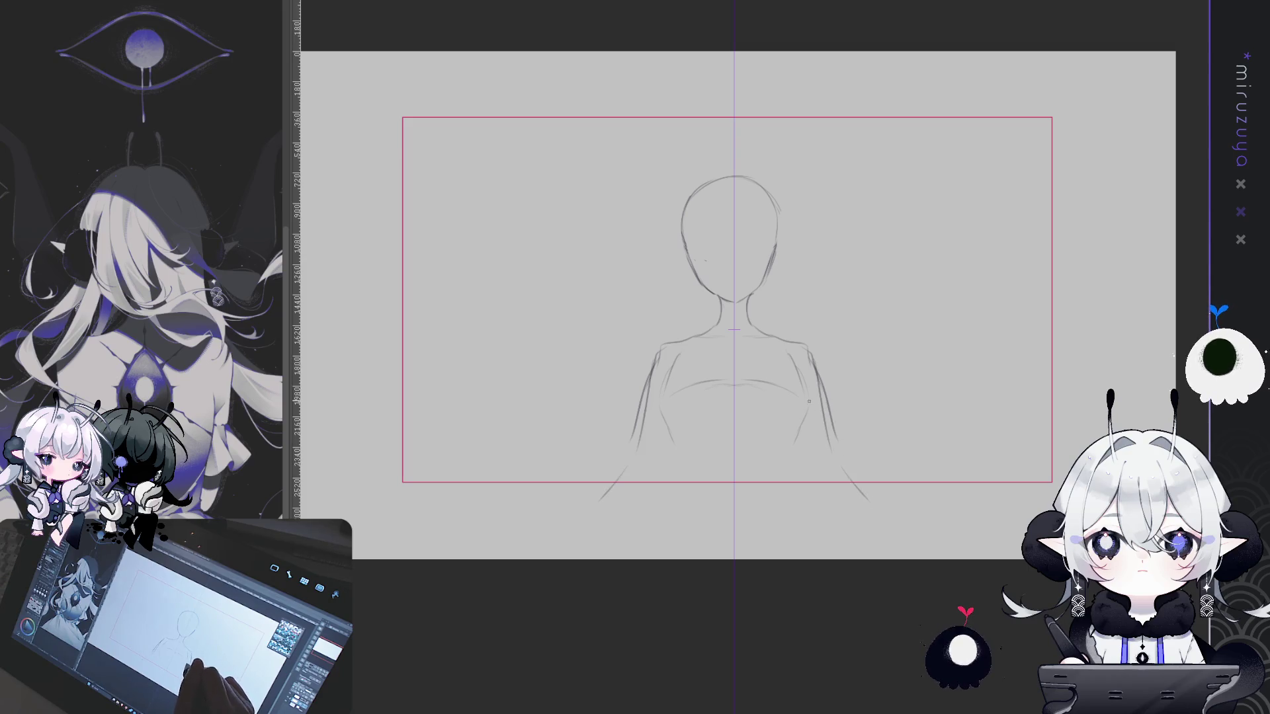
pyautogui.moveTo(808, 390); pyautogui.dragTo(819, 393)
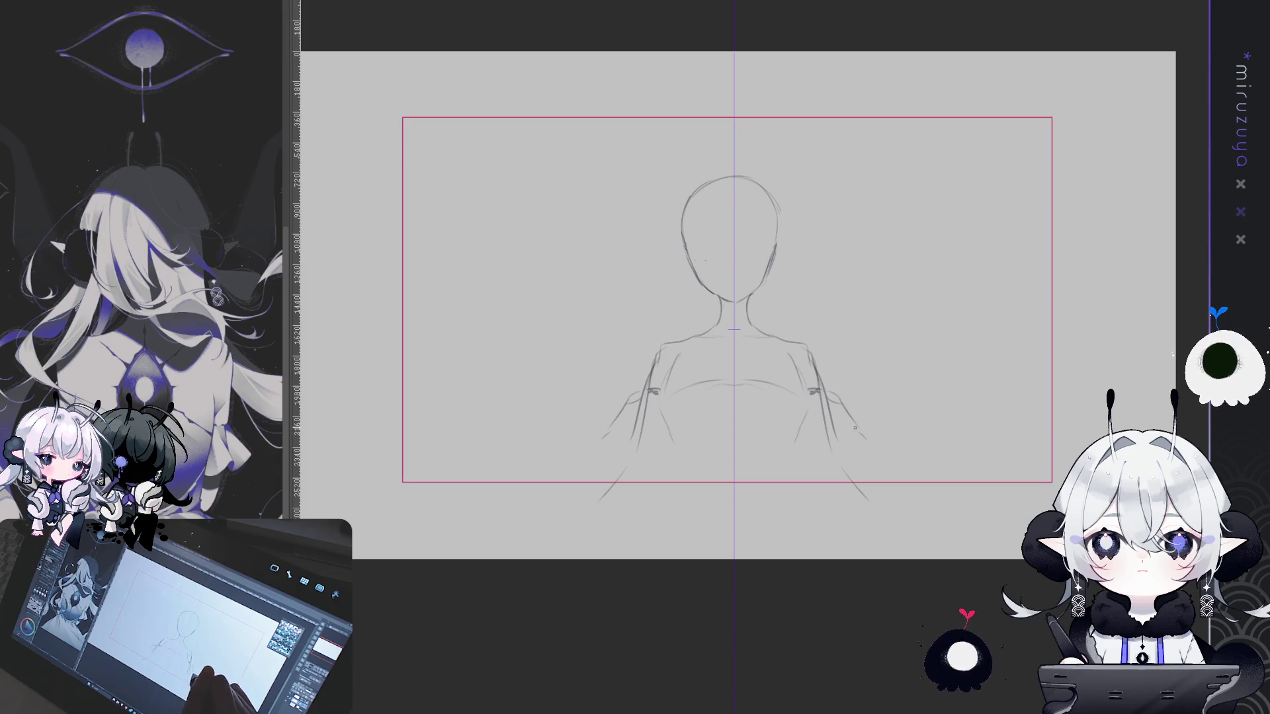
pyautogui.moveTo(865, 438); pyautogui.dragTo(854, 459)
pyautogui.hotkey('ctrl', 'z')
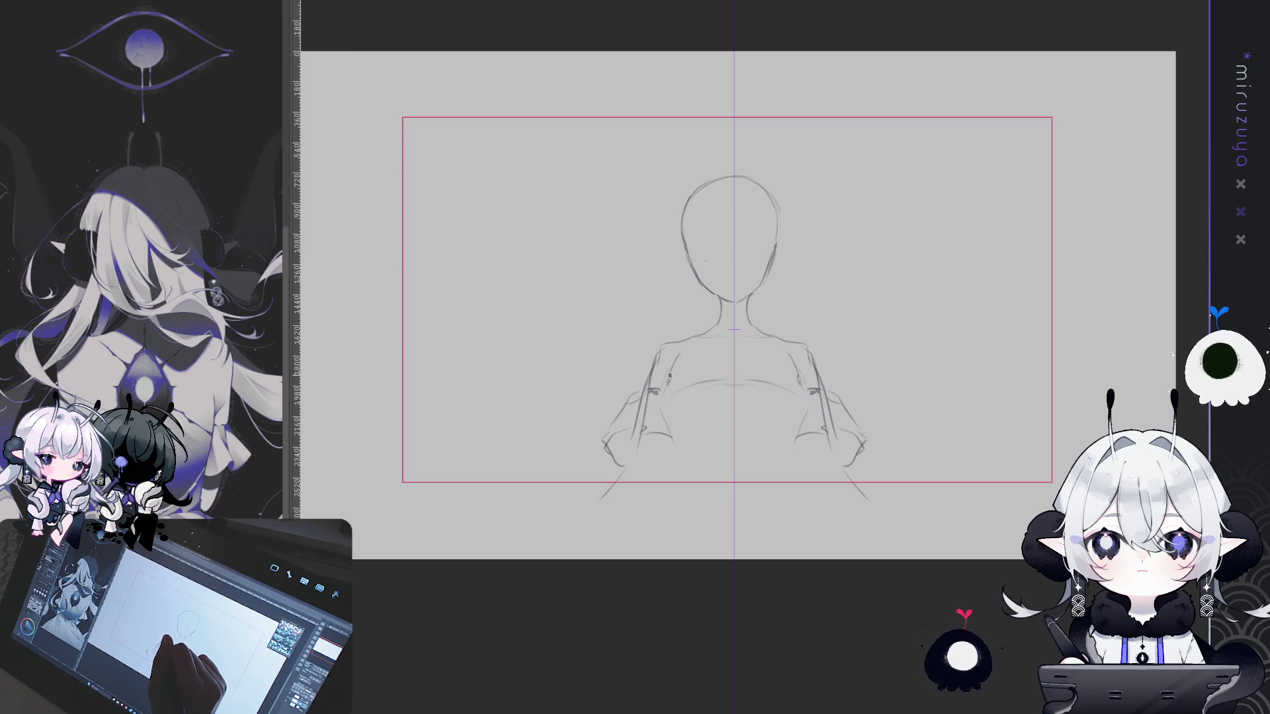
# Add the mirrored bust line, sleeve folds on both arms, and begin the waistline
pyautogui.moveTo(715, 367); pyautogui.dragTo(673, 371)
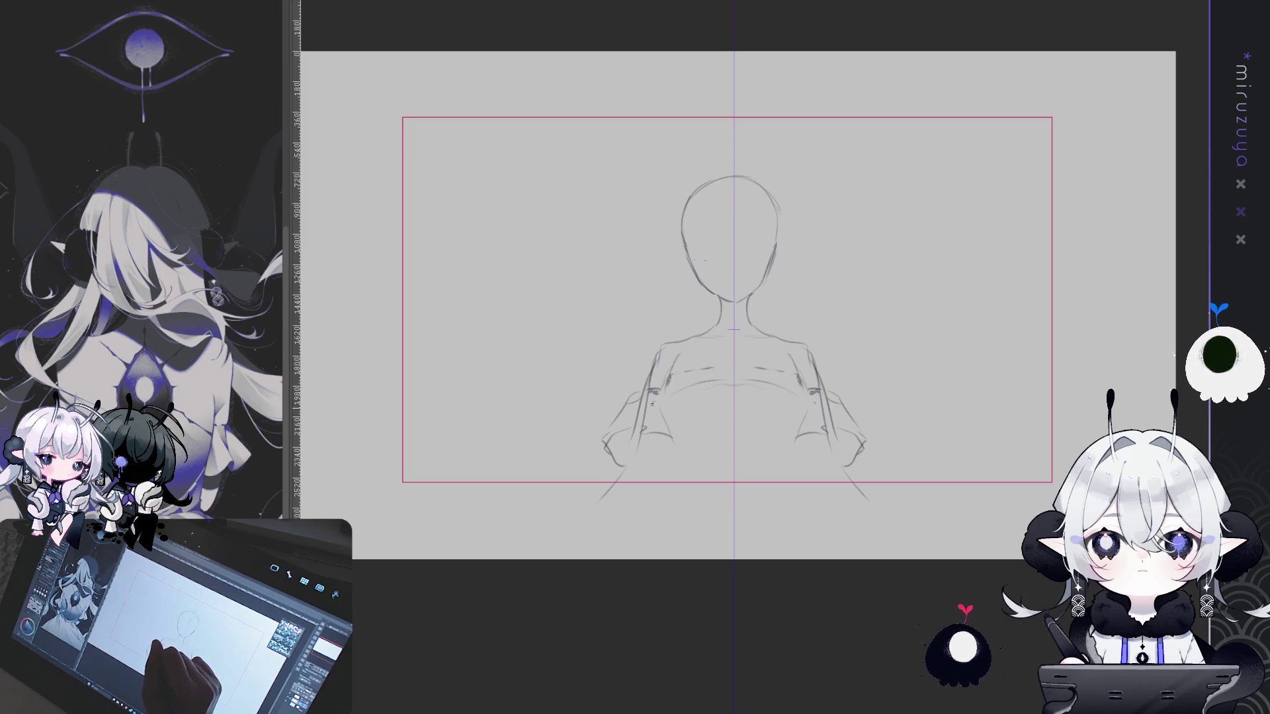
pyautogui.moveTo(641, 426); pyautogui.dragTo(654, 437)
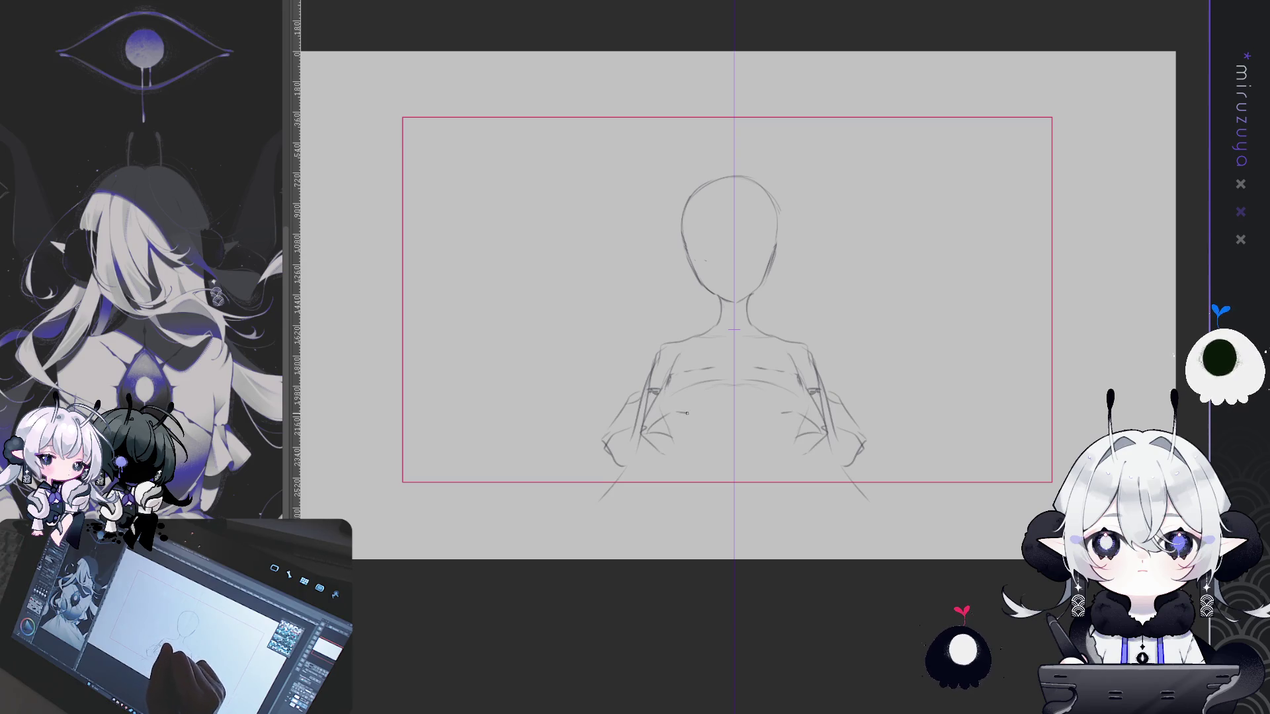
pyautogui.moveTo(664, 425); pyautogui.dragTo(670, 438)
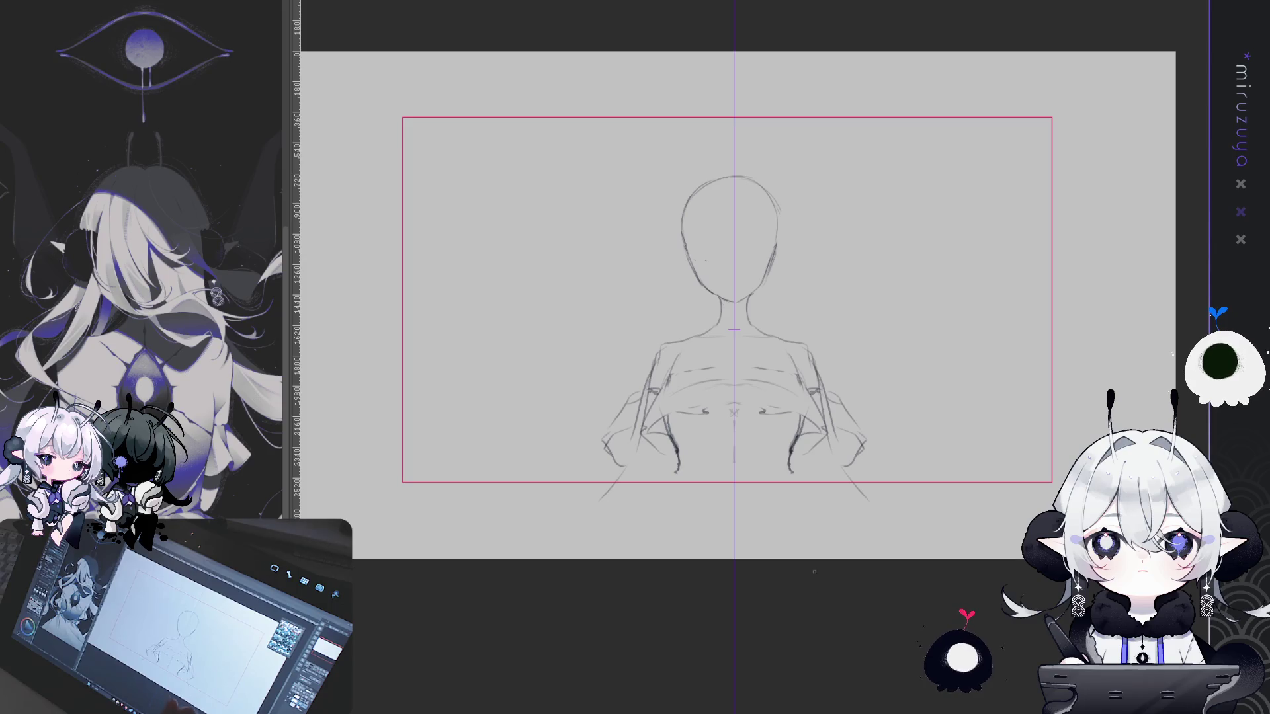
pyautogui.moveTo(675, 472)
pyautogui.mouseDown()
pyautogui.moveTo(790, 470)
pyautogui.moveTo(643, 516)
pyautogui.mouseUp()
# Draw skirt sides to the canvas bottom, inner folds, and a hem sweeping lower left
pyautogui.moveTo(796, 478); pyautogui.dragTo(835, 558)
pyautogui.moveTo(668, 482); pyautogui.dragTo(615, 557)
pyautogui.moveTo(793, 478); pyautogui.dragTo(853, 557)
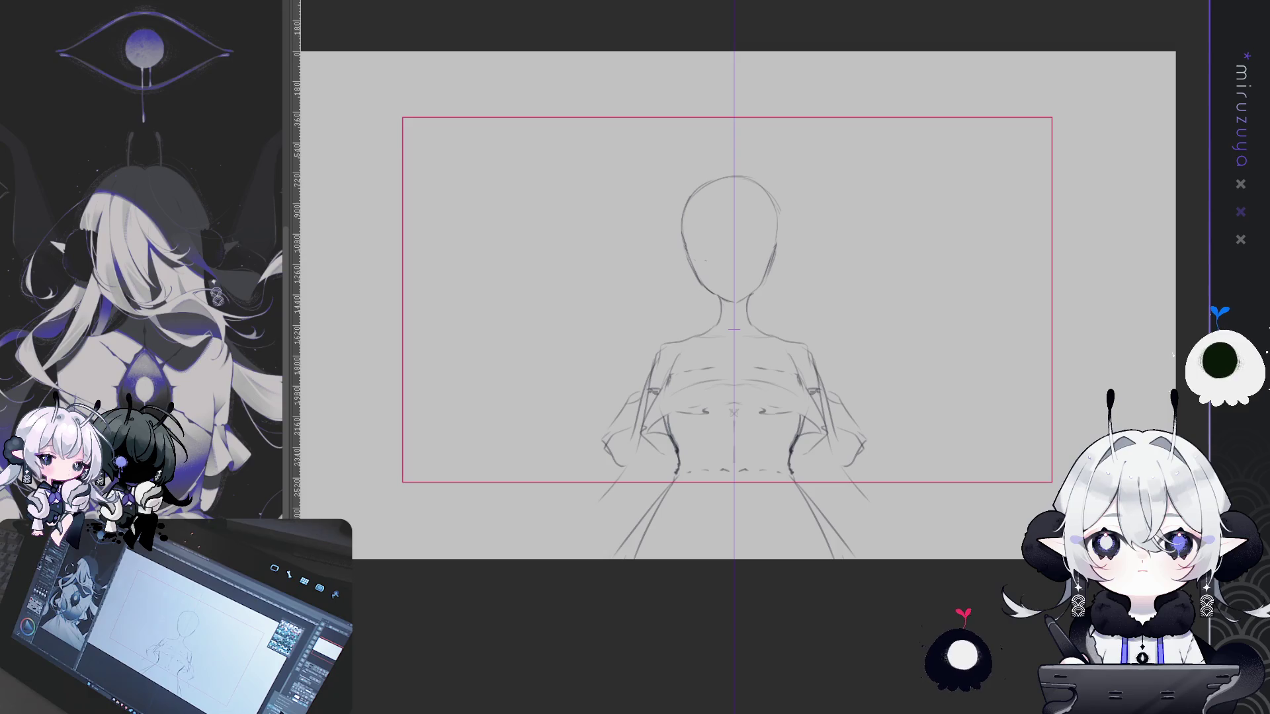
pyautogui.moveTo(749, 484); pyautogui.dragTo(746, 517)
pyautogui.moveTo(748, 499); pyautogui.dragTo(706, 538)
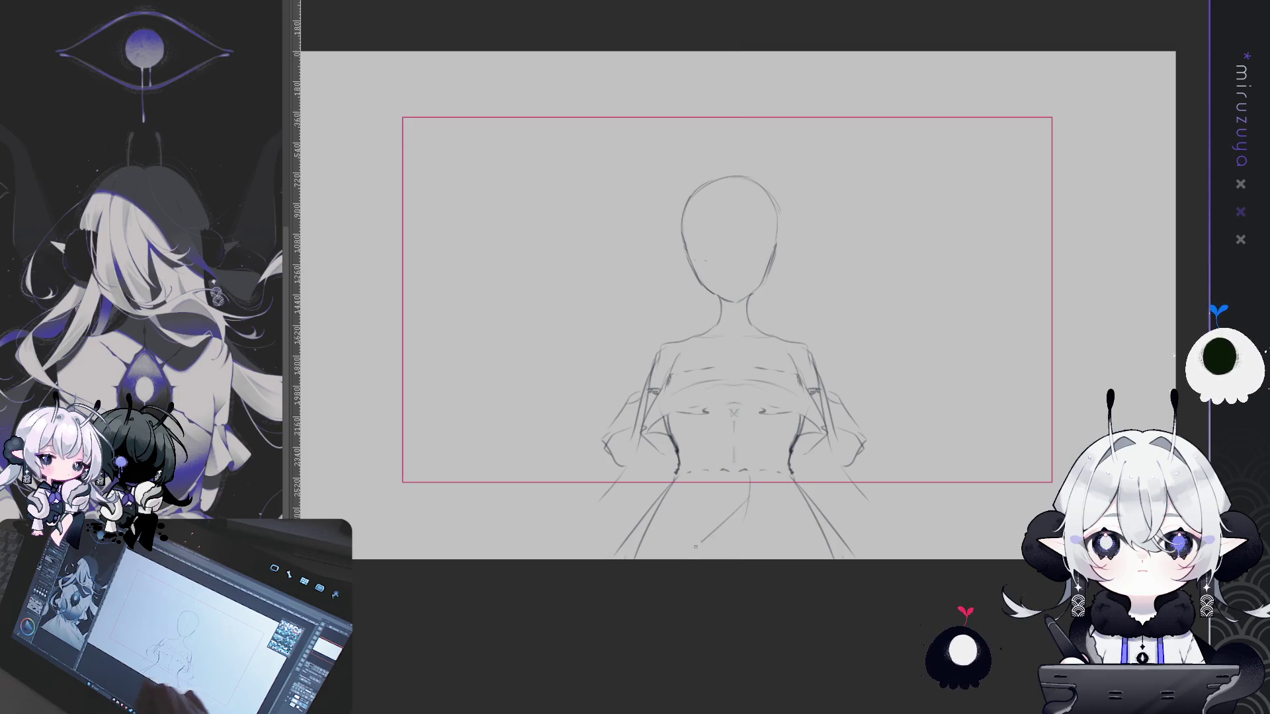
pyautogui.moveTo(686, 487); pyautogui.dragTo(617, 542)
pyautogui.moveTo(808, 485); pyautogui.dragTo(849, 559)
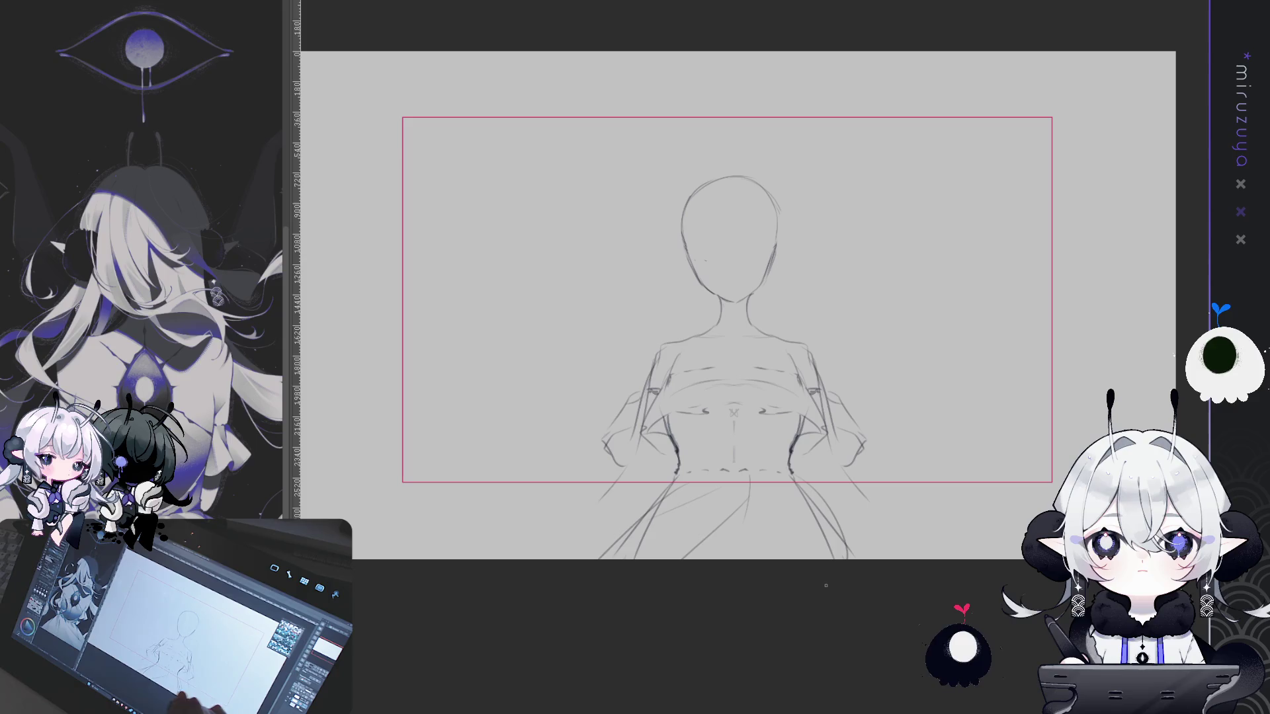
pyautogui.moveTo(661, 494); pyautogui.dragTo(476, 558)
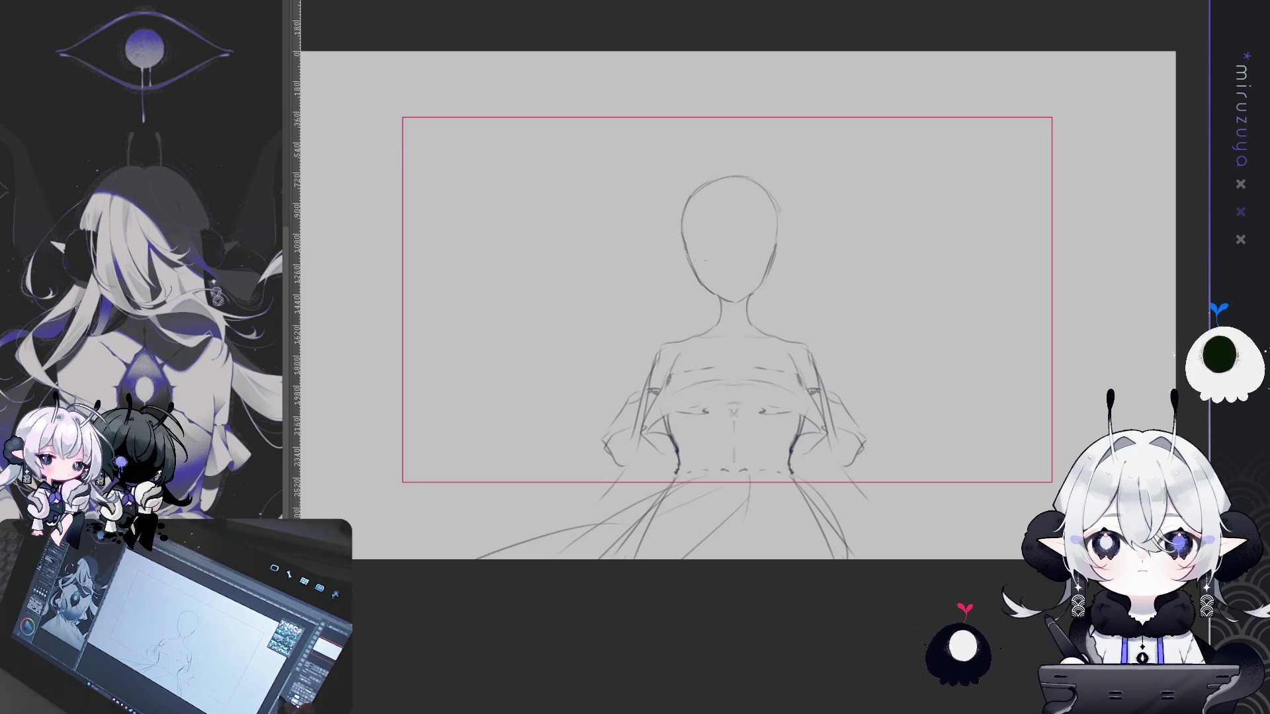
# Undo the faint stroke atop the head, restore the symmetry ruler, and lasso the head
pyautogui.moveTo(1001, 356); pyautogui.dragTo(997, 351)
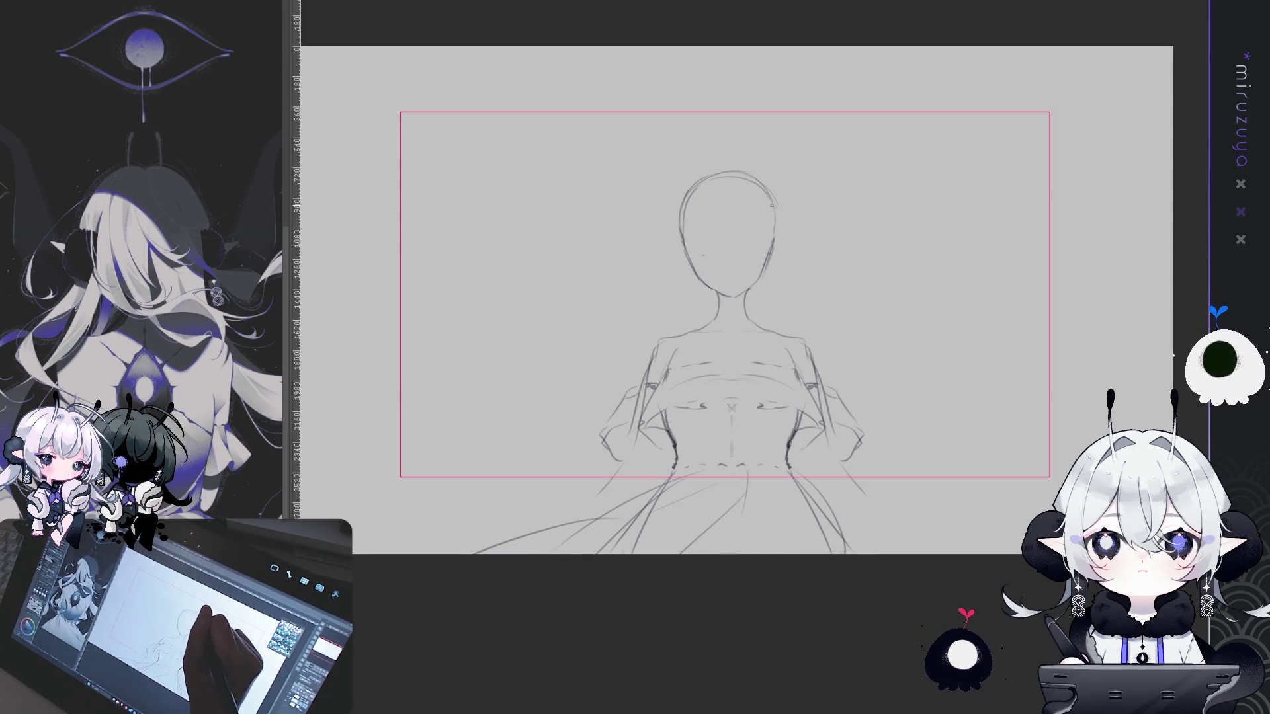
pyautogui.hotkey('ctrl', 'z')
pyautogui.moveTo(849, 255)
pyautogui.mouseDown()
pyautogui.moveTo(870, 267)
pyautogui.moveTo(832, 277)
pyautogui.mouseUp()
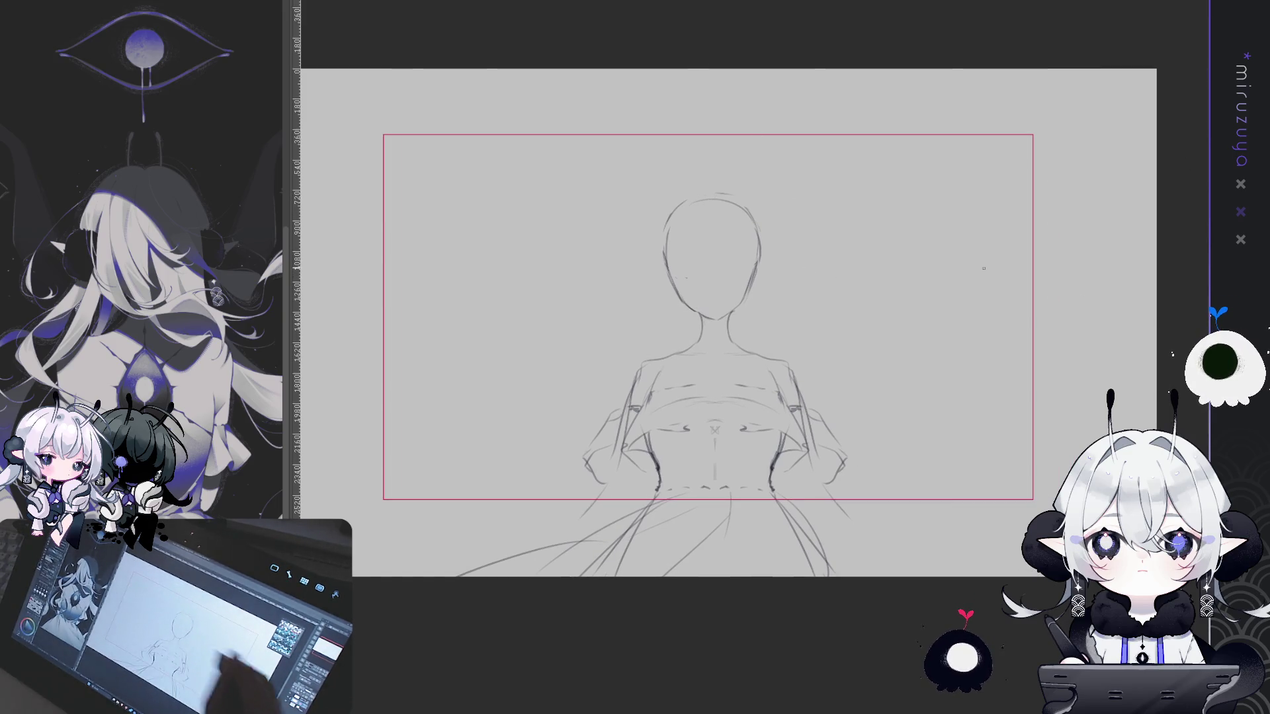
pyautogui.hotkey('ctrl', 'r')
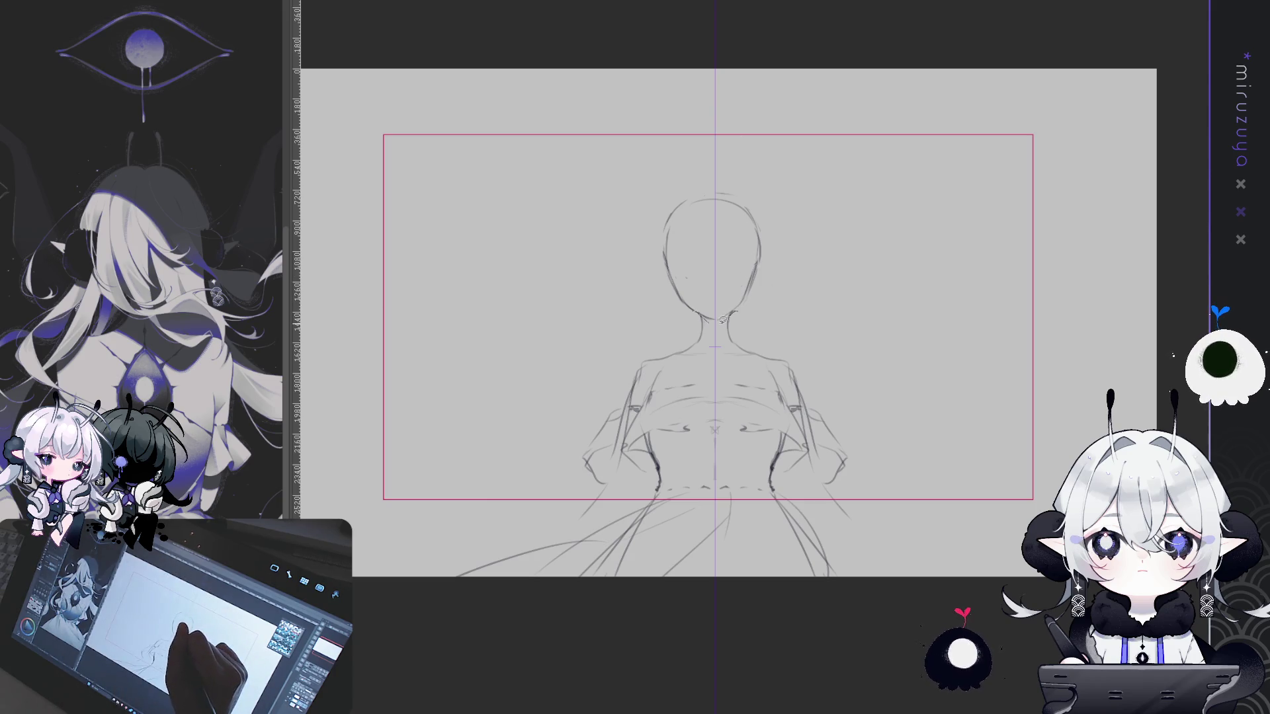
pyautogui.moveTo(723, 320)
pyautogui.mouseDown()
pyautogui.moveTo(652, 291)
pyautogui.moveTo(793, 277)
pyautogui.mouseUp()
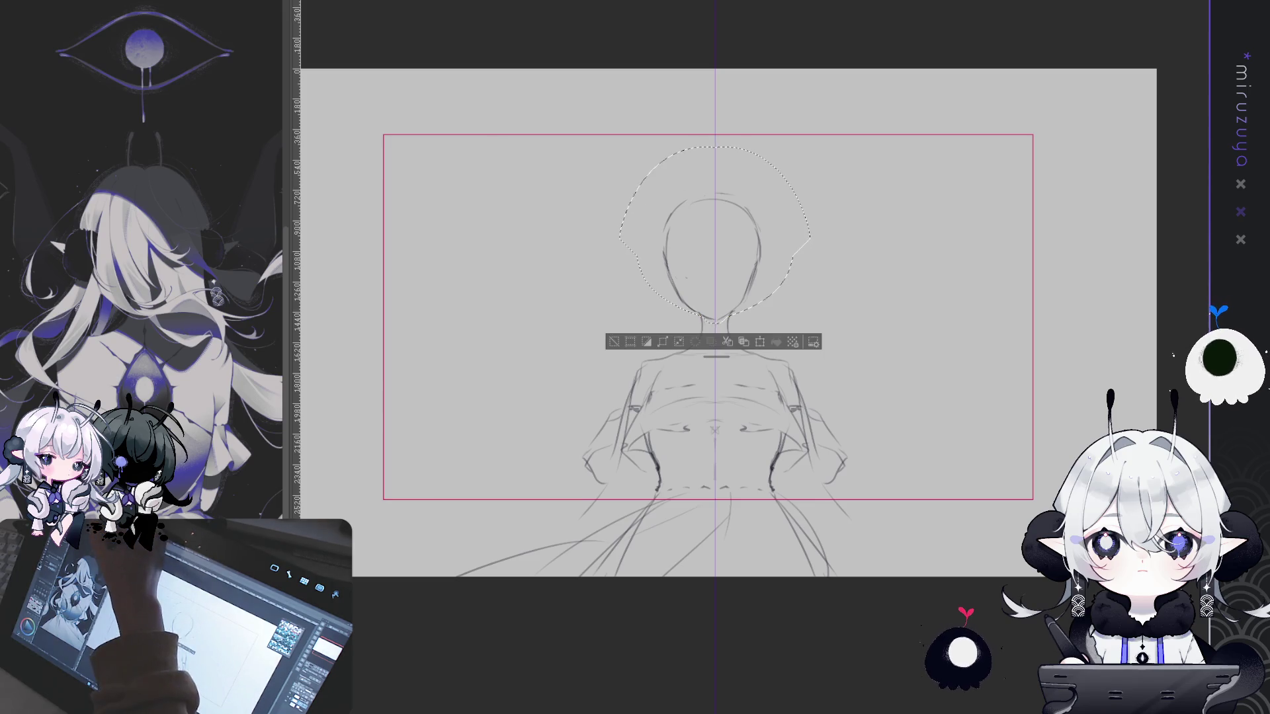
# Nudge the selected head slightly right with Ctrl+T, confirm, and deselect
pyautogui.hotkey('ctrl', 't')
pyautogui.moveTo(793, 192); pyautogui.dragTo(796, 189)
pyautogui.click(698, 345)
pyautogui.hotkey('ctrl', 'd')
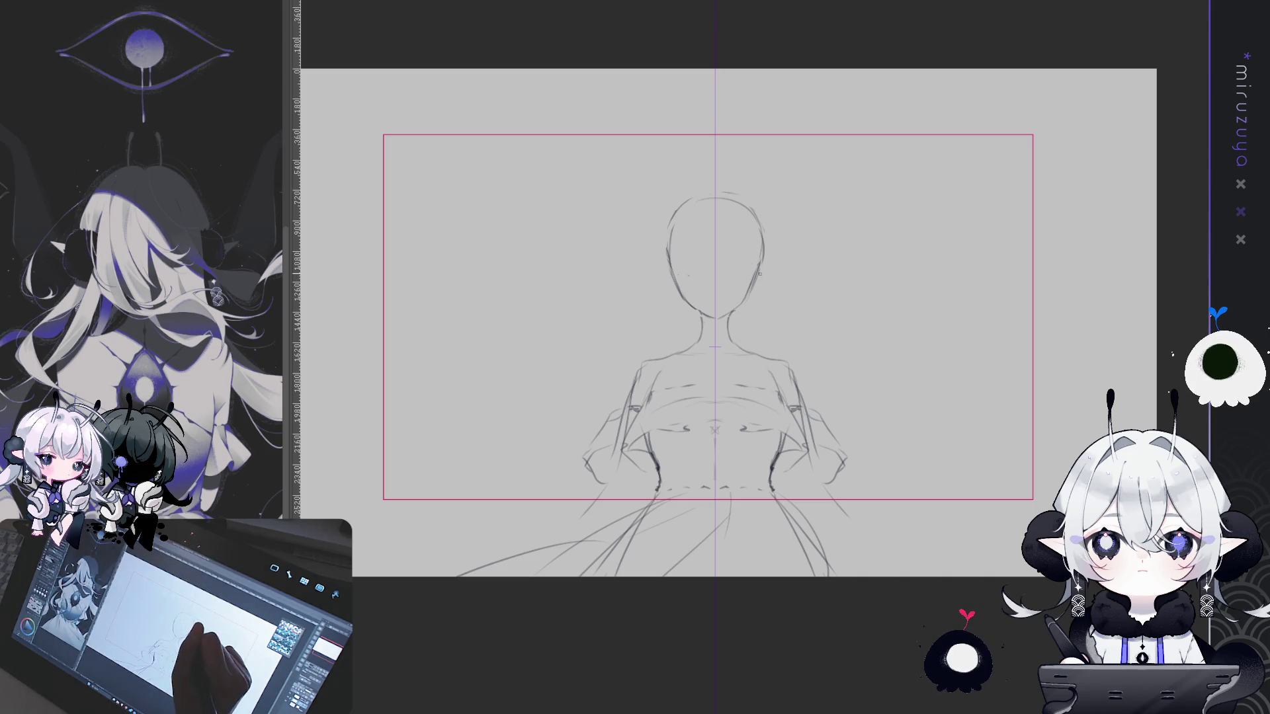
# Draw mirrored pointed elf ears, a curved lower-face guideline, and an arc atop the head
pyautogui.moveTo(759, 267); pyautogui.dragTo(795, 277)
pyautogui.hotkey('ctrl', 'z')
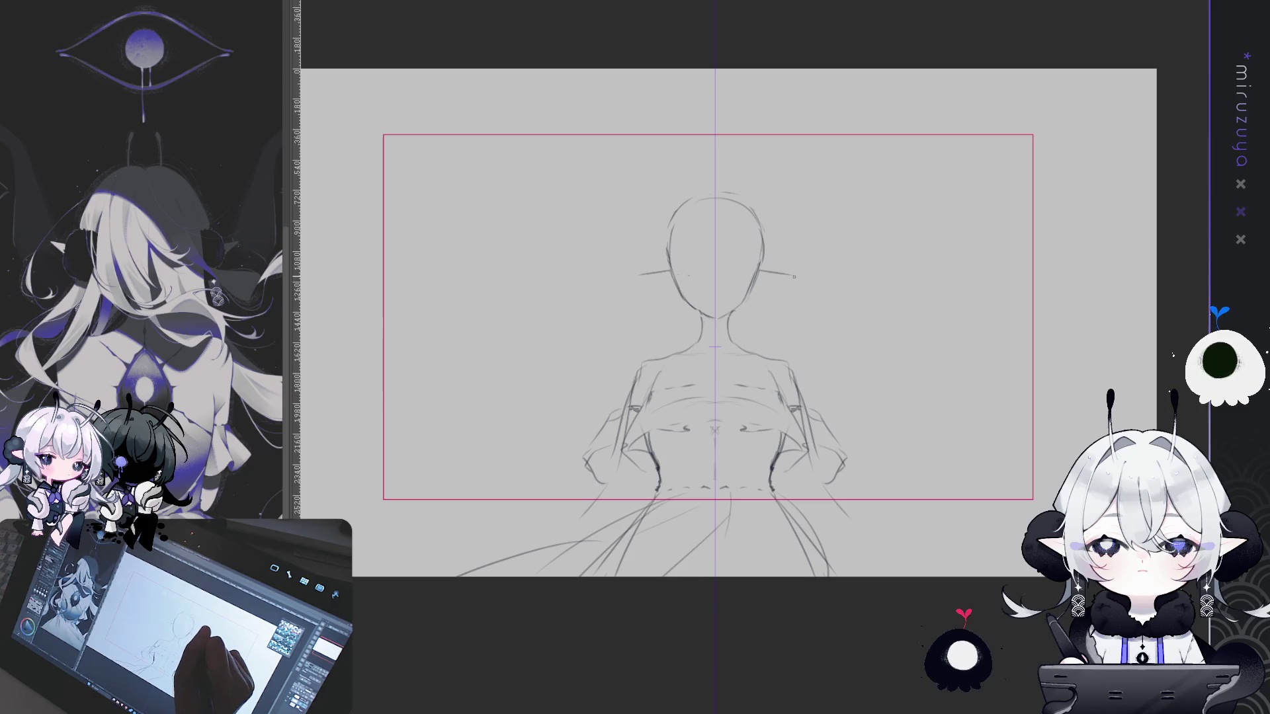
pyautogui.moveTo(627, 279); pyautogui.dragTo(661, 287)
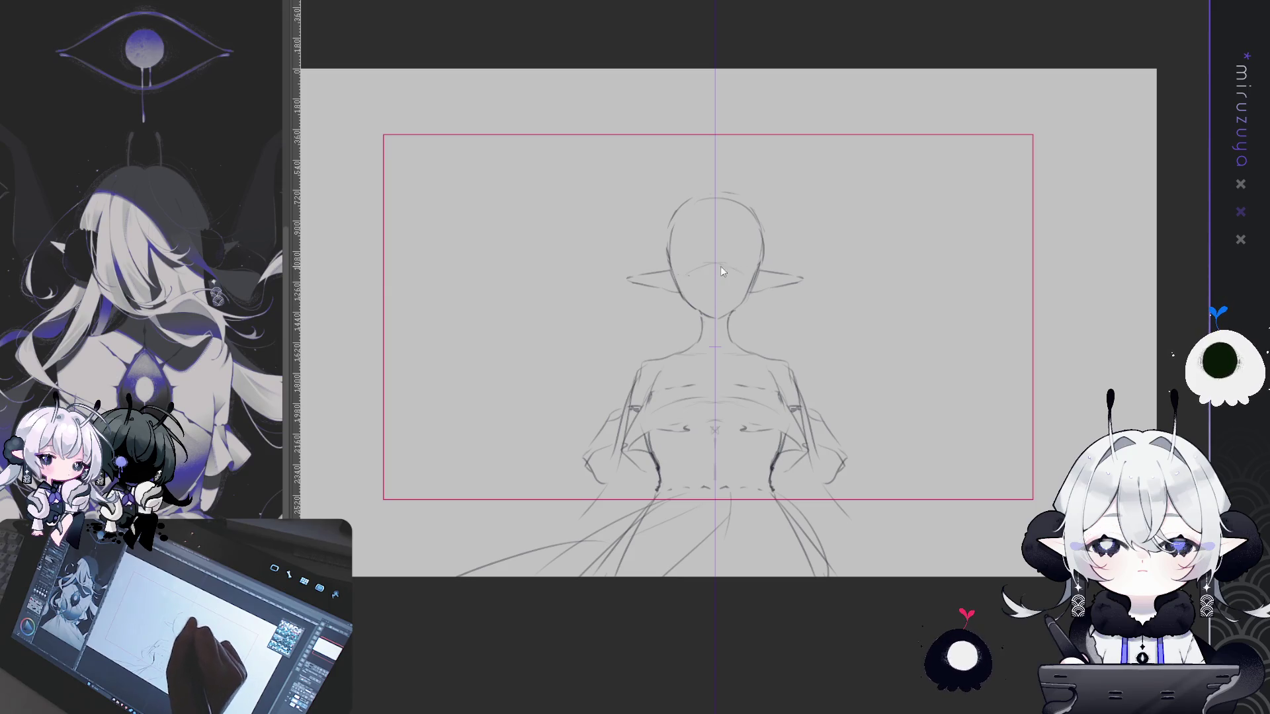
pyautogui.moveTo(687, 275); pyautogui.dragTo(715, 268)
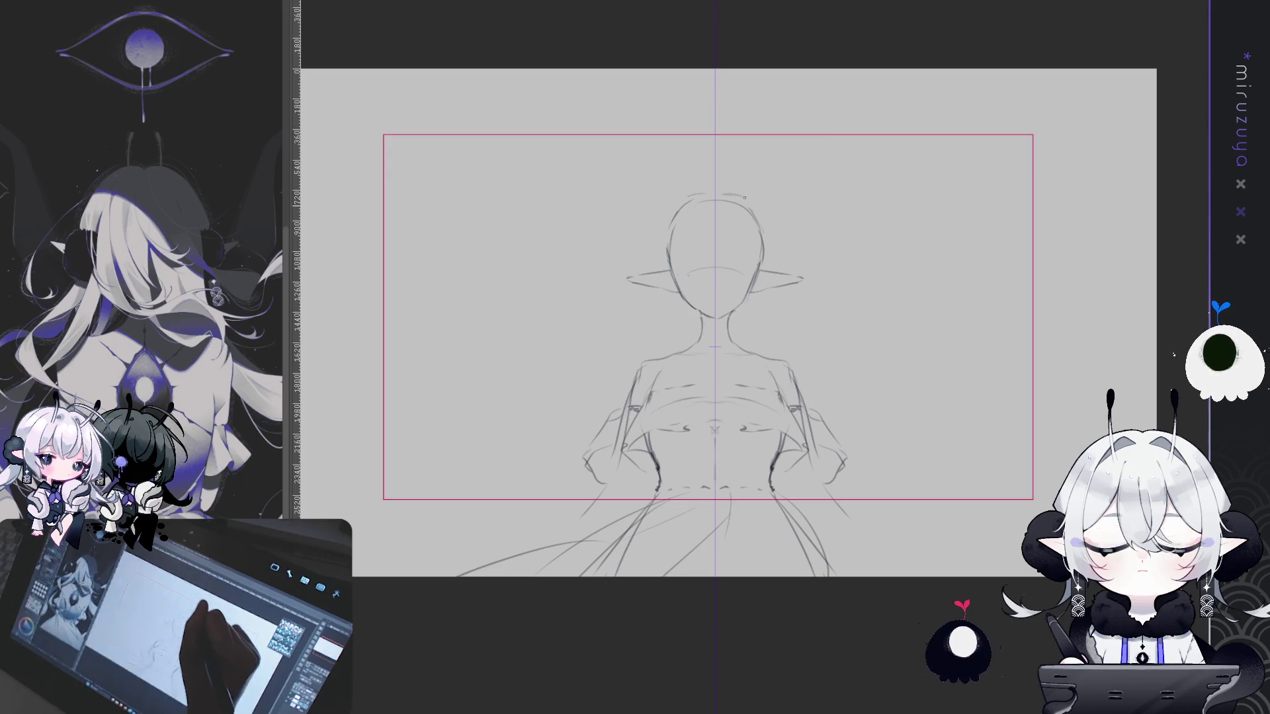
pyautogui.moveTo(673, 210); pyautogui.dragTo(759, 202)
pyautogui.moveTo(765, 249); pyautogui.dragTo(782, 250)
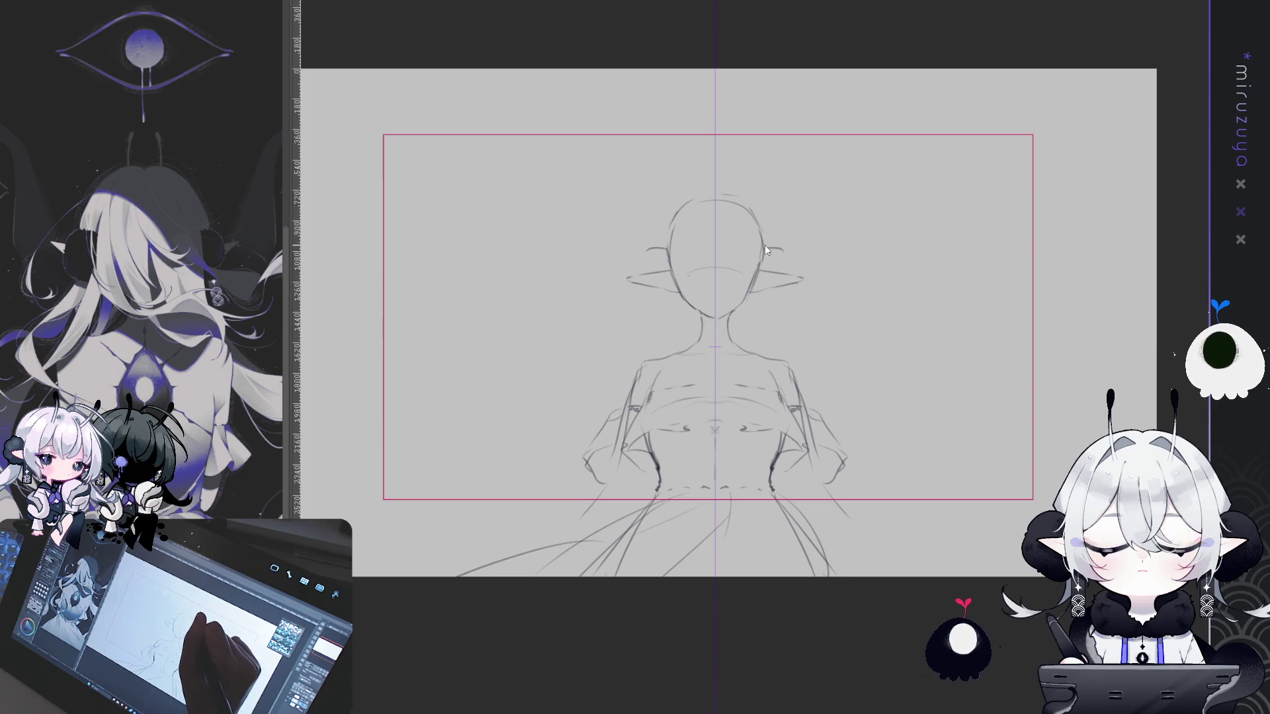
# Refine the tops of both ears and add a curved hair stroke across the head top
pyautogui.moveTo(766, 246)
pyautogui.mouseDown()
pyautogui.moveTo(790, 254)
pyautogui.moveTo(767, 305)
pyautogui.mouseUp()
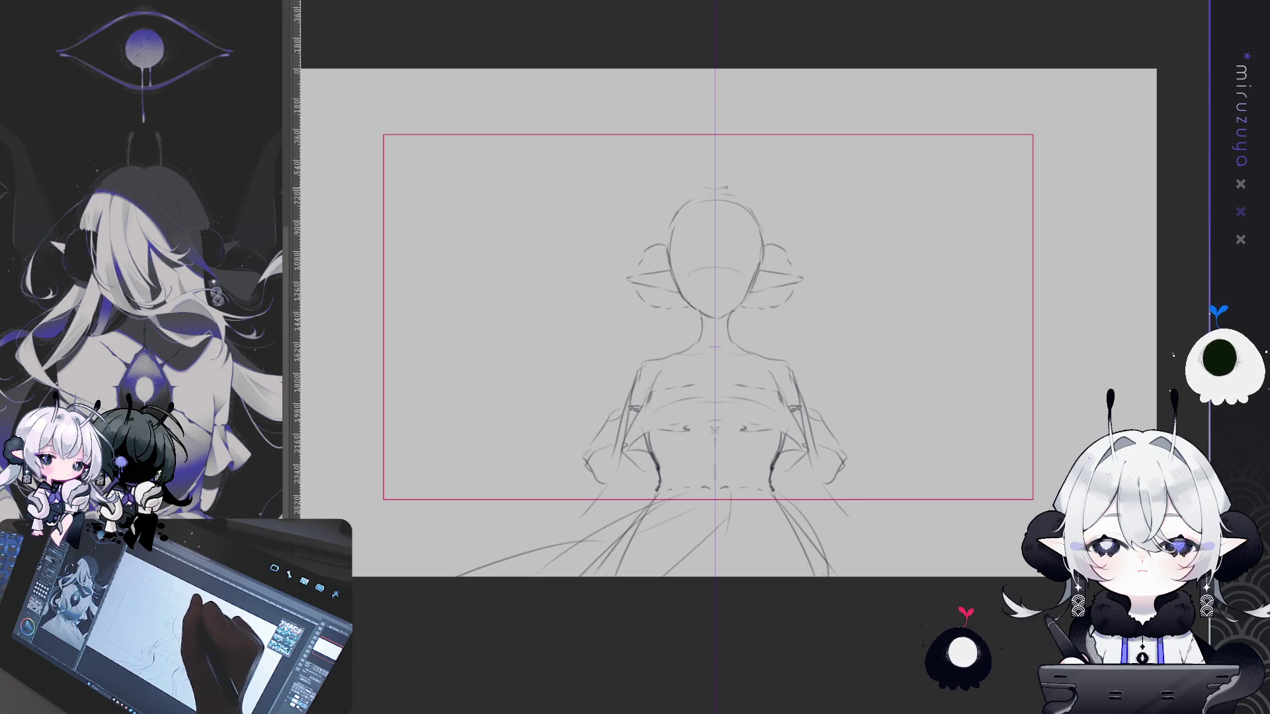
pyautogui.moveTo(719, 191)
pyautogui.mouseDown()
pyautogui.moveTo(746, 196)
pyautogui.moveTo(771, 225)
pyautogui.mouseUp()
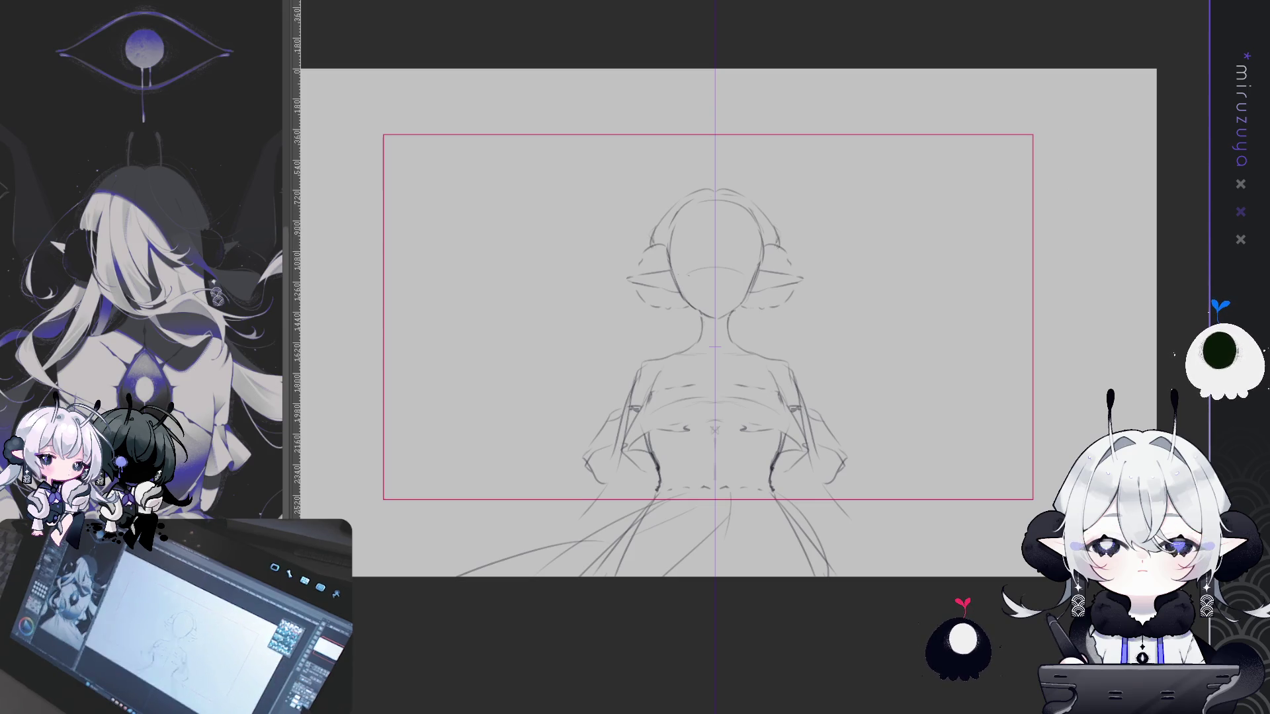
pyautogui.moveTo(902, 383); pyautogui.dragTo(902, 368)
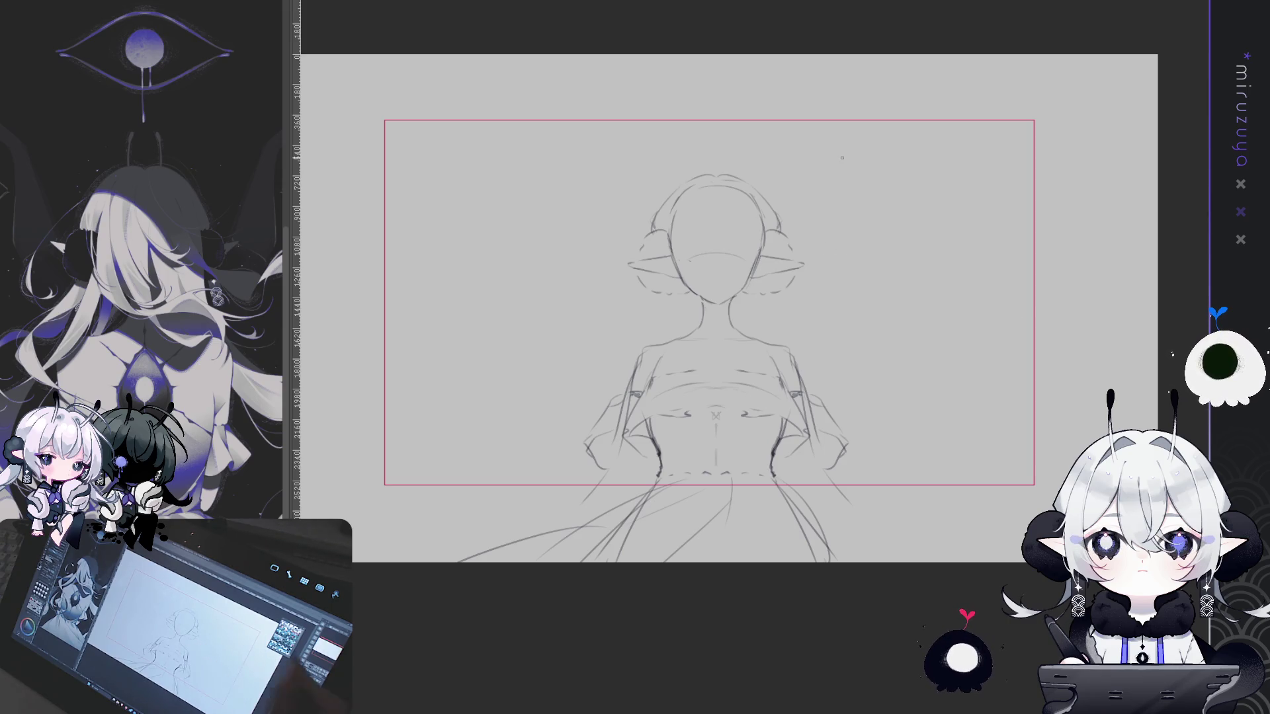
pyautogui.hotkey('ctrl', '+')
pyautogui.hotkey('ctrl', '-')
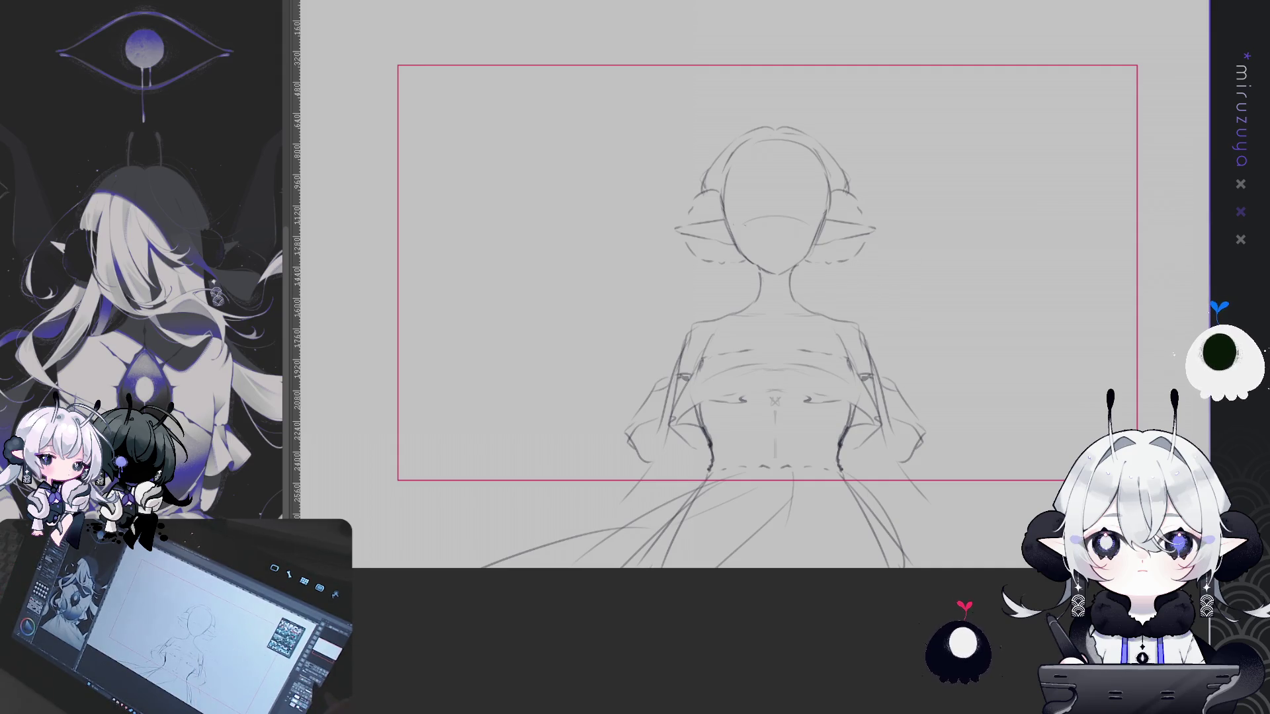
pyautogui.hotkey('ctrl', '1')
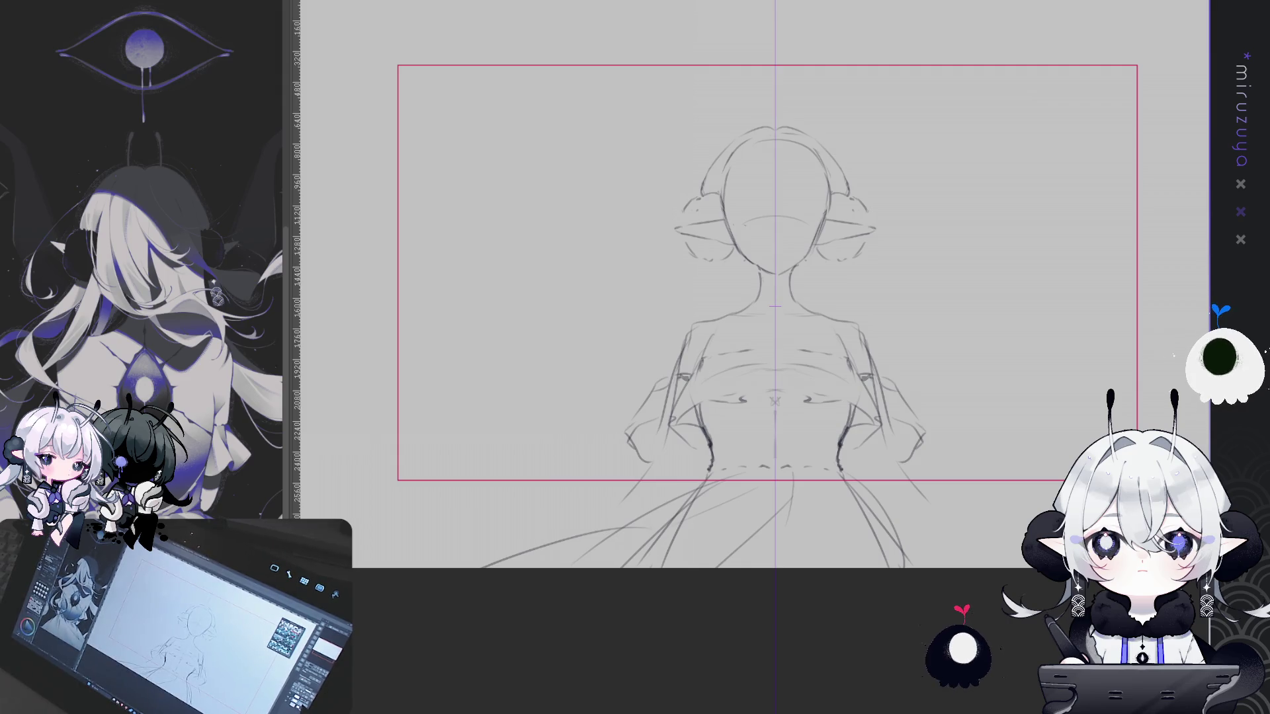
pyautogui.hotkey('ctrl', '1')
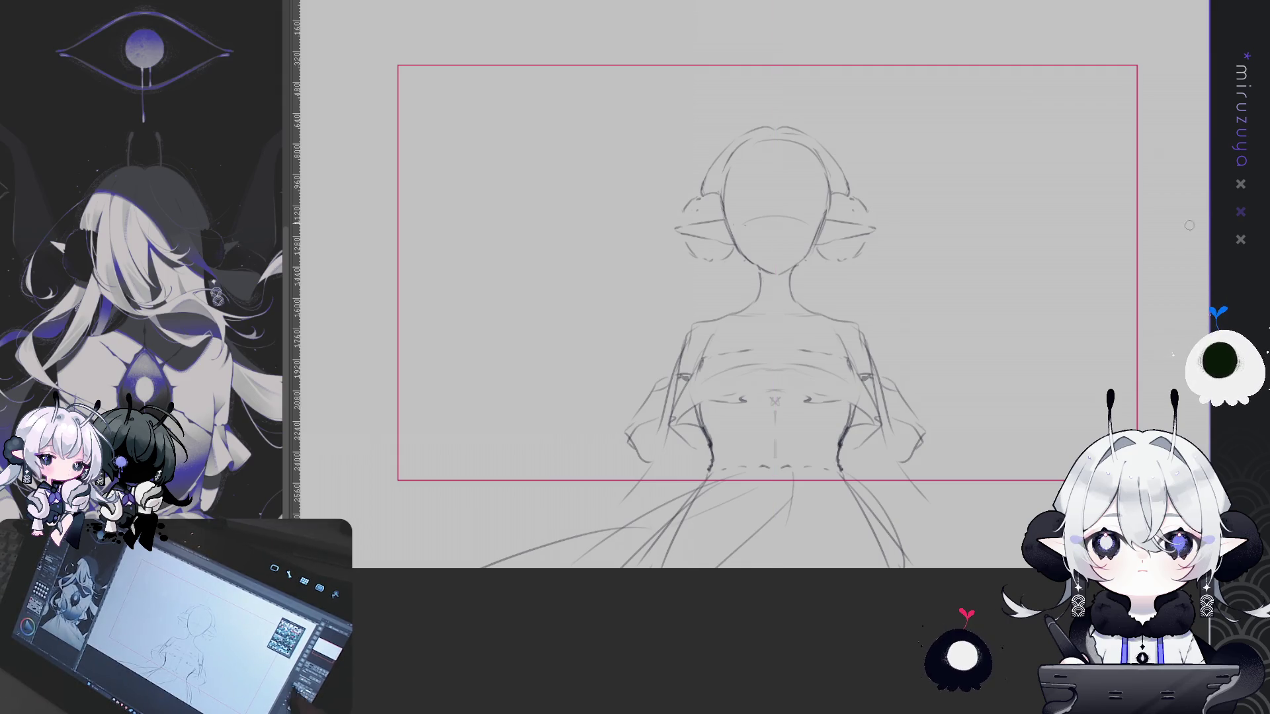
pyautogui.moveTo(963, 351)
pyautogui.mouseDown()
pyautogui.moveTo(1025, 434)
pyautogui.moveTo(1023, 412)
pyautogui.mouseUp()
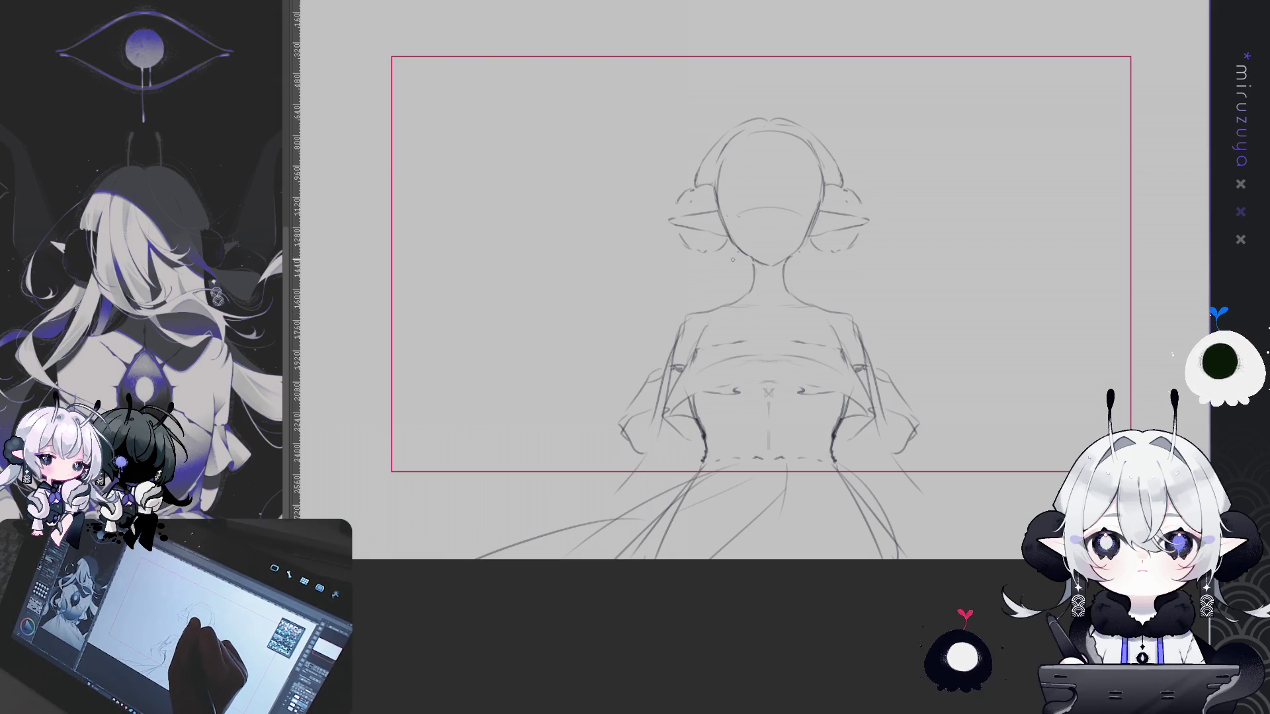
# Sketch four bangs strands over the face, undo a stray curve, and add a stroke beside the neck
pyautogui.moveTo(866, 211); pyautogui.dragTo(855, 216)
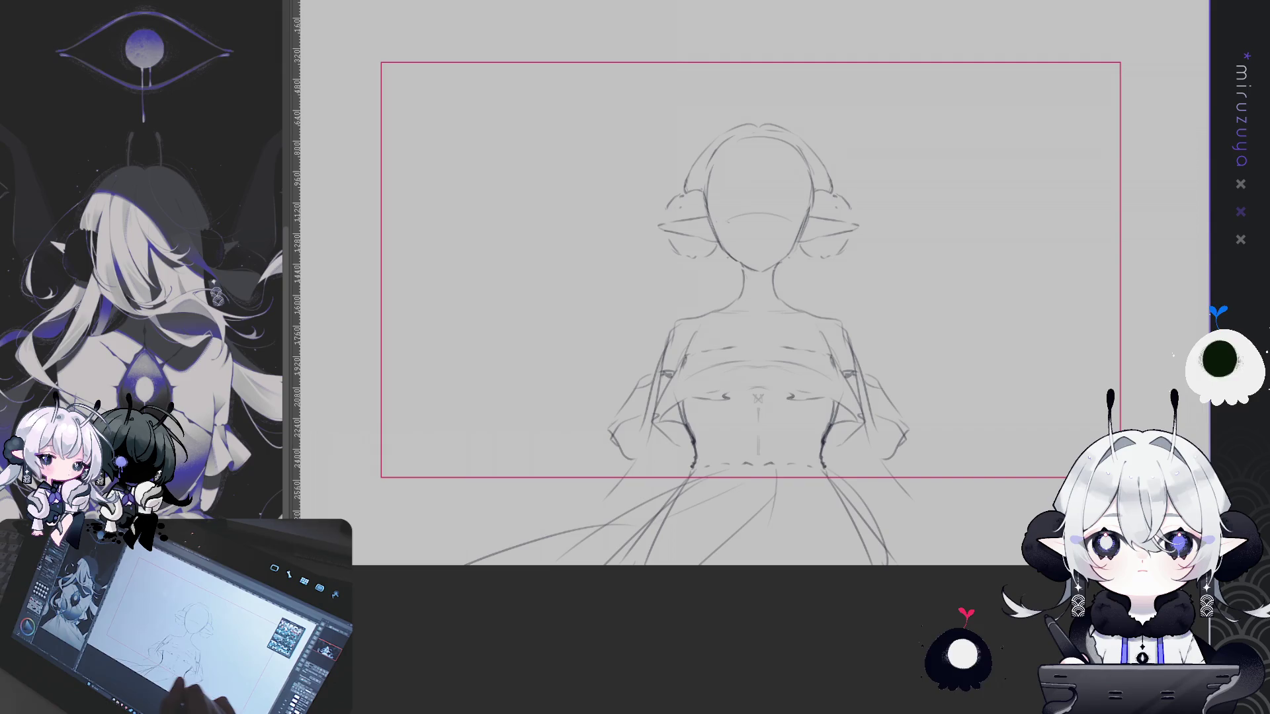
pyautogui.moveTo(746, 162); pyautogui.dragTo(748, 207)
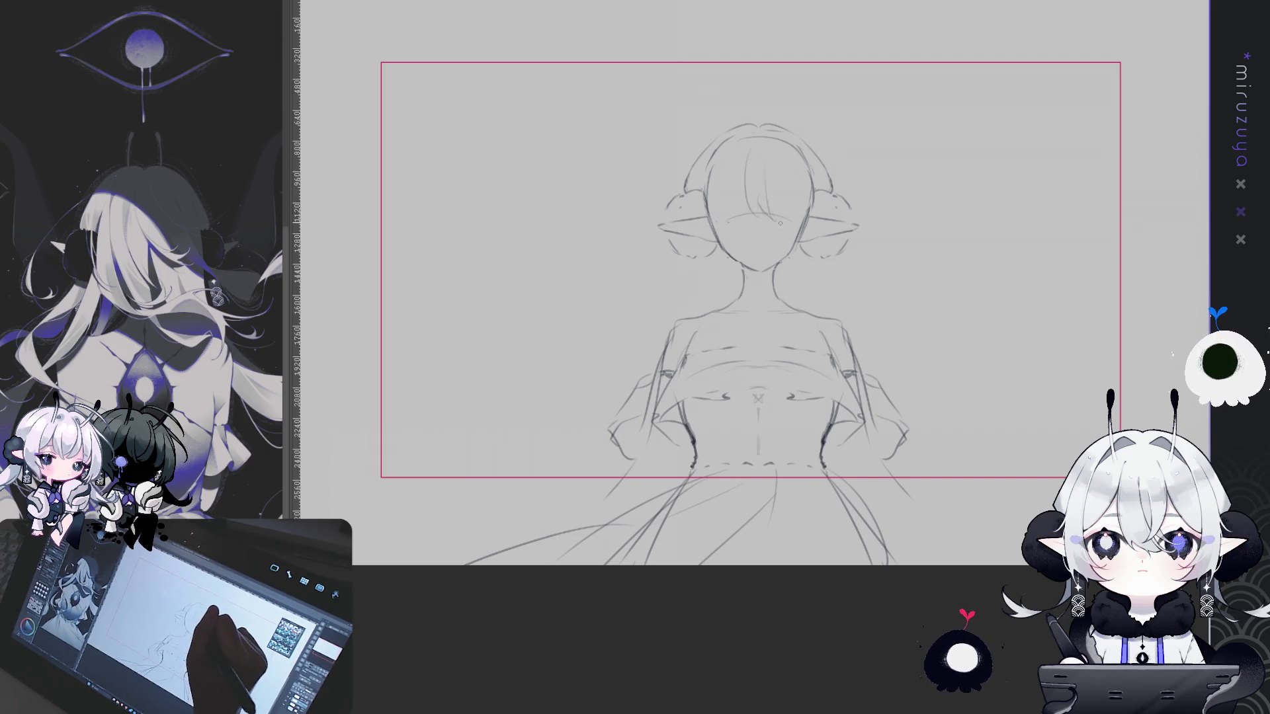
pyautogui.moveTo(779, 165); pyautogui.dragTo(797, 214)
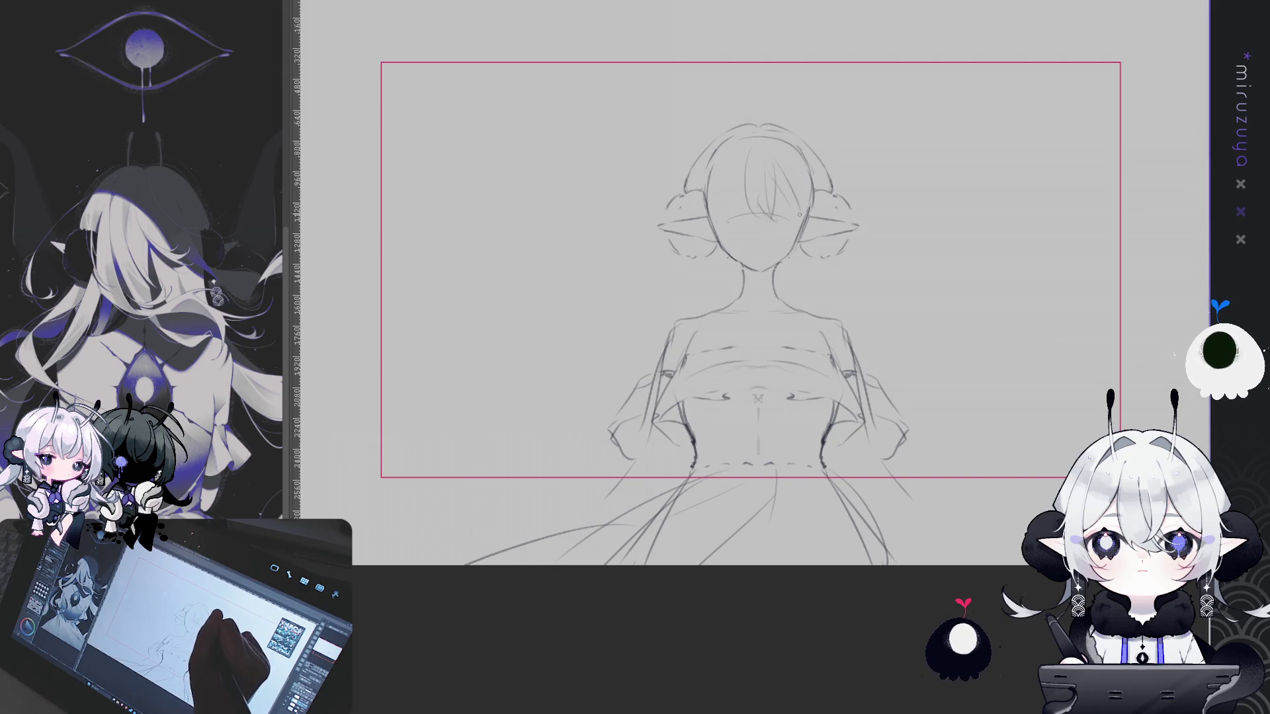
pyautogui.moveTo(723, 182); pyautogui.dragTo(726, 208)
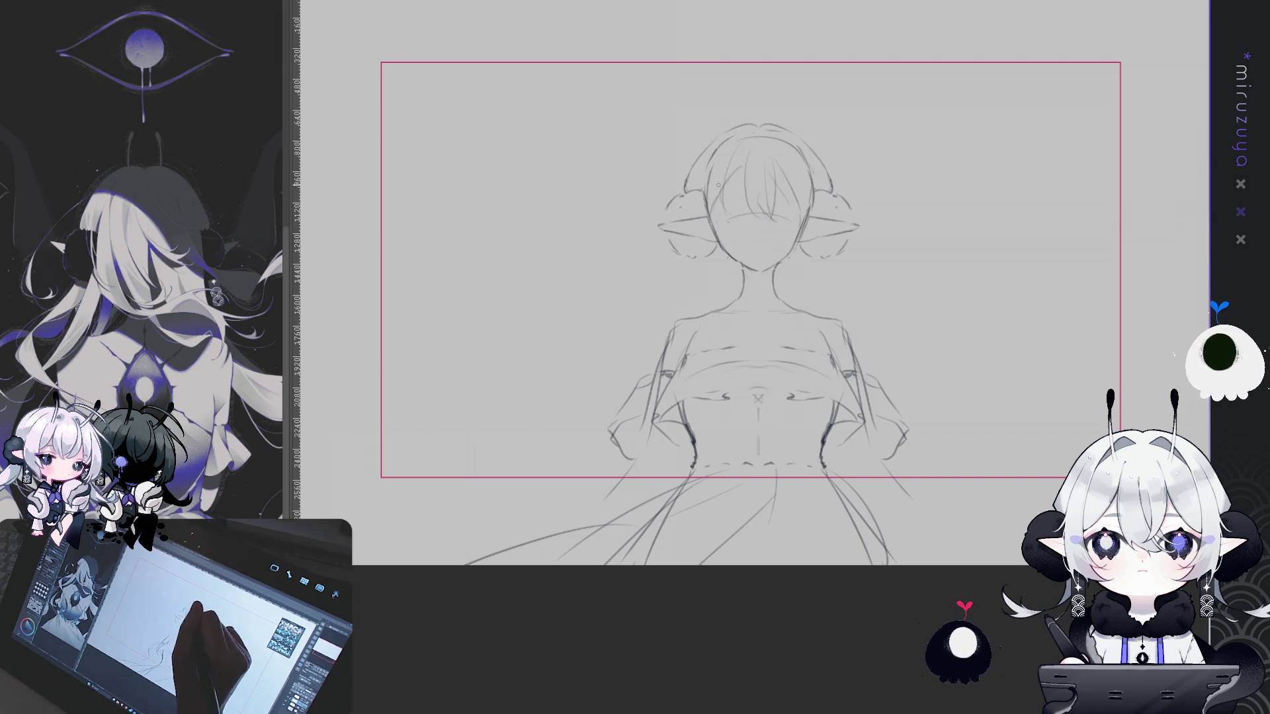
pyautogui.moveTo(714, 162); pyautogui.dragTo(695, 260)
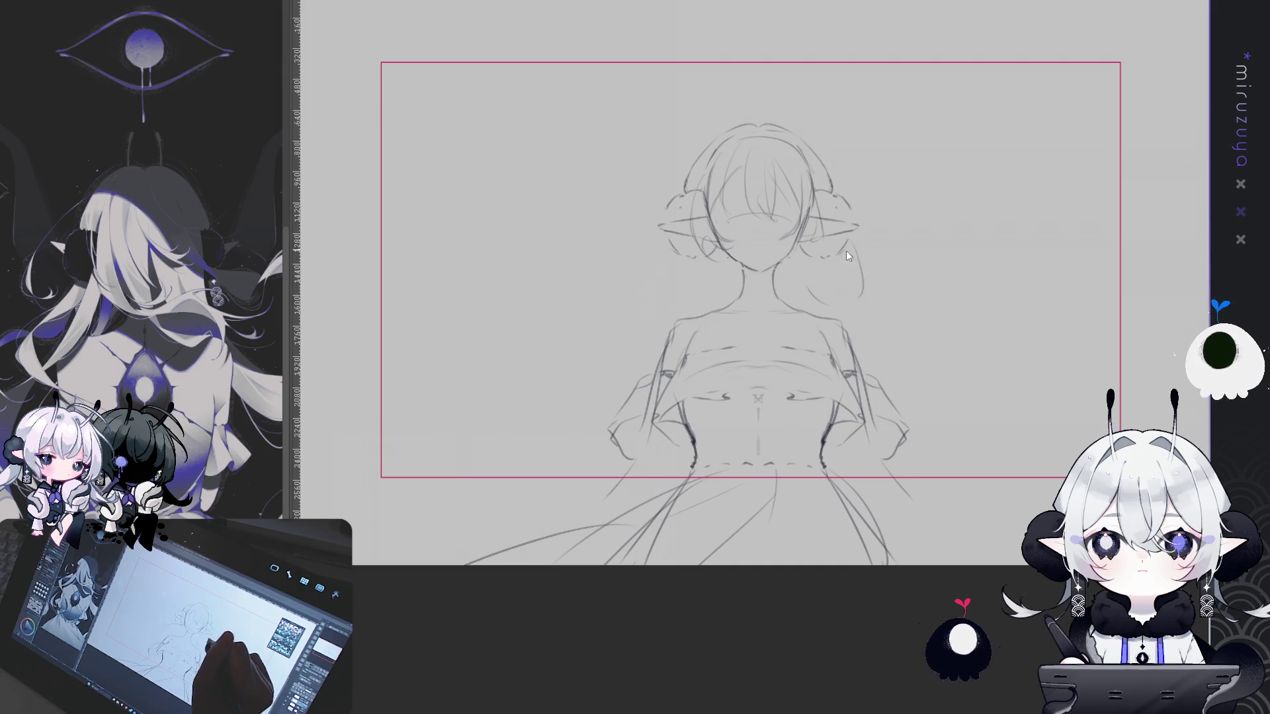
pyautogui.hotkey('ctrl', 'z')
pyautogui.moveTo(804, 258)
pyautogui.mouseDown()
pyautogui.moveTo(835, 299)
pyautogui.moveTo(832, 286)
pyautogui.mouseUp()
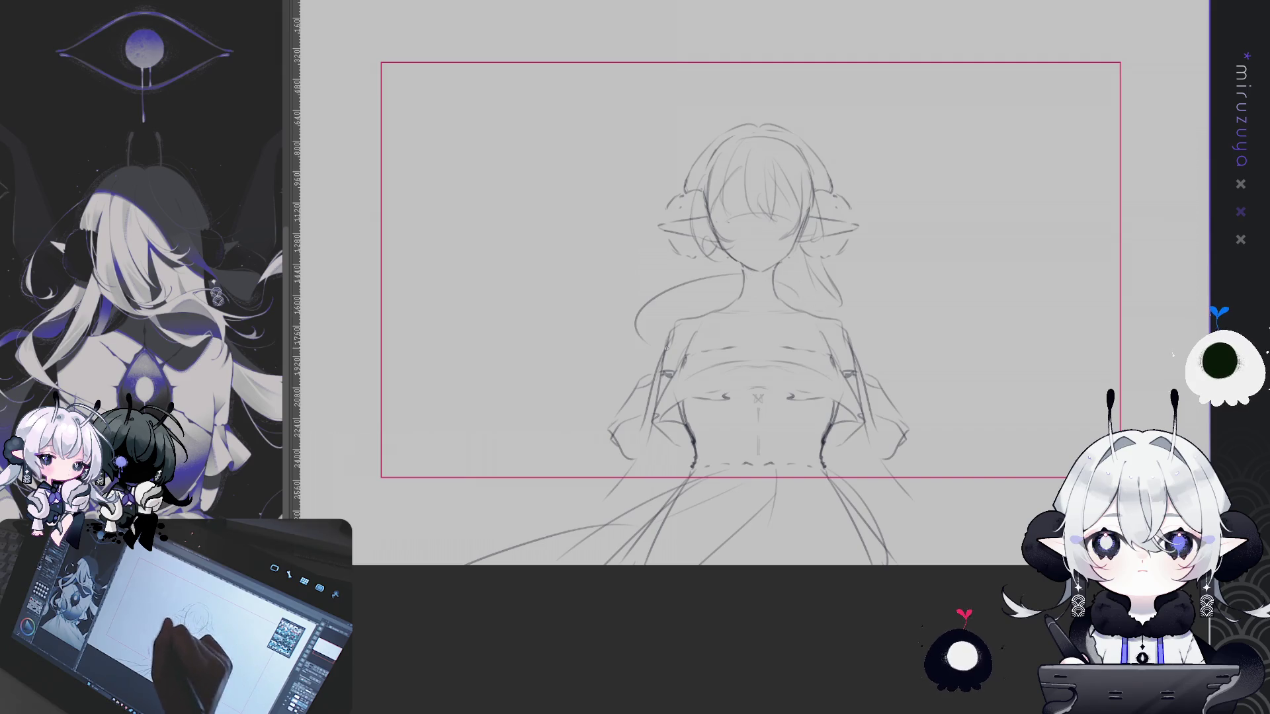
# Try diagonal chest lines and hair strands beside the neck, undoing each attempt
pyautogui.moveTo(754, 363); pyautogui.dragTo(820, 312)
pyautogui.hotkey('ctrl', 'z')
pyautogui.moveTo(730, 354)
pyautogui.mouseDown()
pyautogui.moveTo(810, 324)
pyautogui.moveTo(846, 334)
pyautogui.mouseUp()
pyautogui.hotkey('ctrl', 'z')
pyautogui.moveTo(754, 267); pyautogui.dragTo(629, 311)
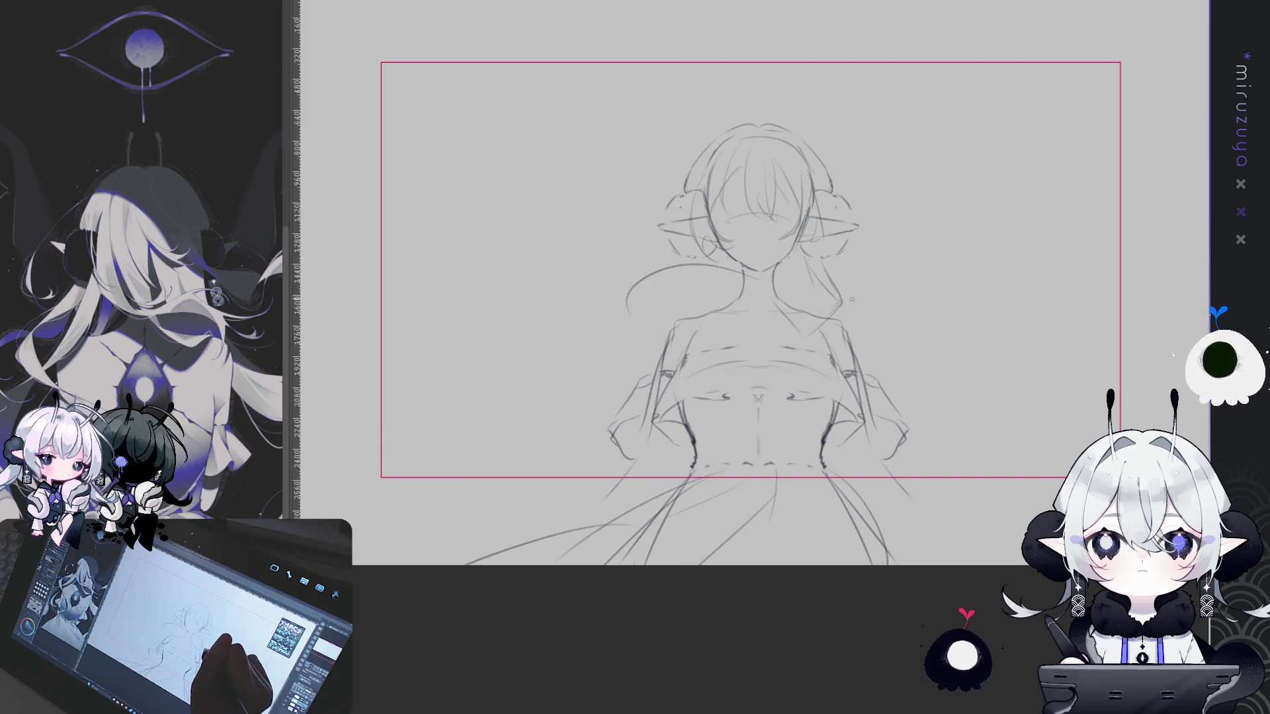
pyautogui.moveTo(754, 293); pyautogui.dragTo(788, 336)
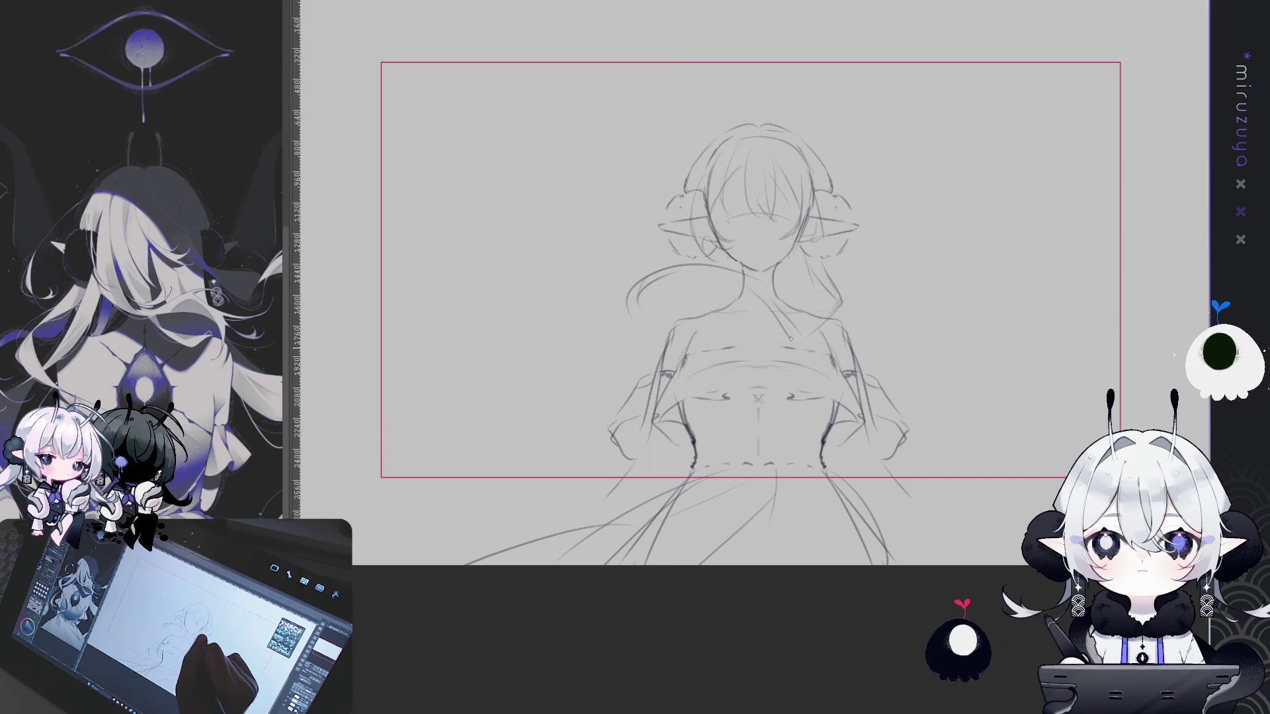
pyautogui.hotkey('ctrl', 'z')
pyautogui.hotkey('ctrl', 'z')
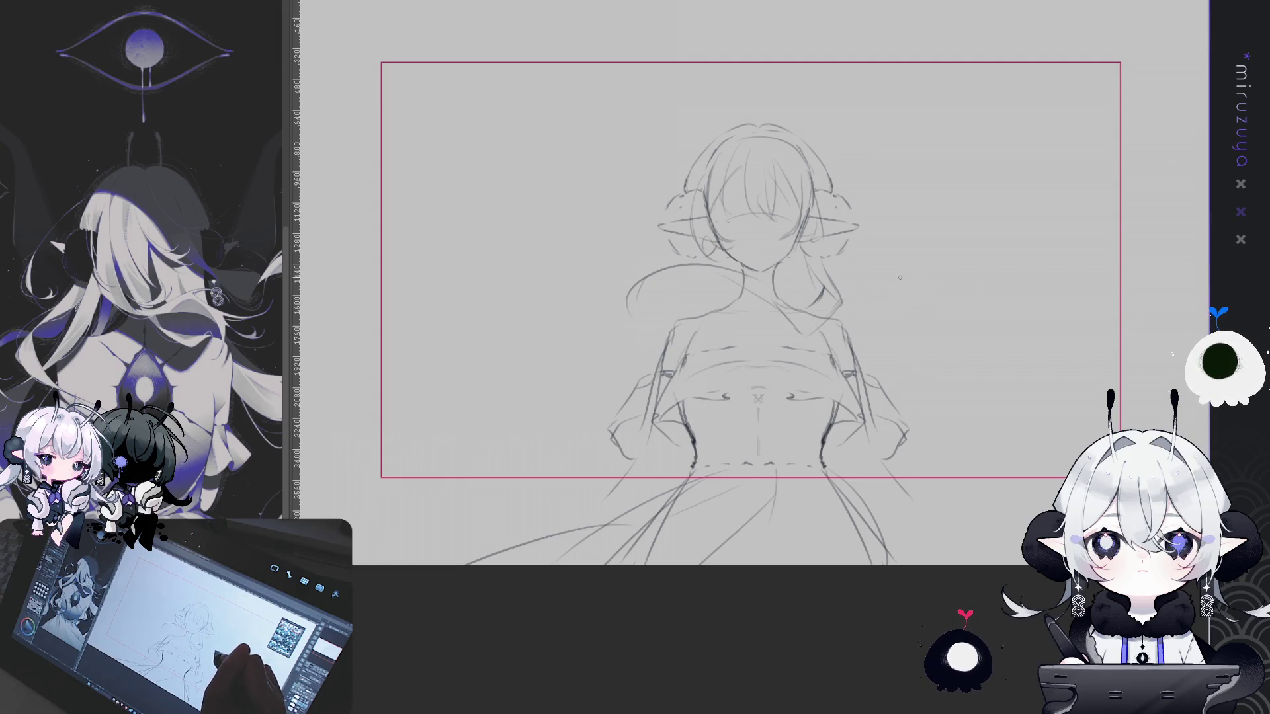
# Sketch long hair strands sweeping out to the left and flowing down to the right
pyautogui.moveTo(699, 262); pyautogui.dragTo(761, 249)
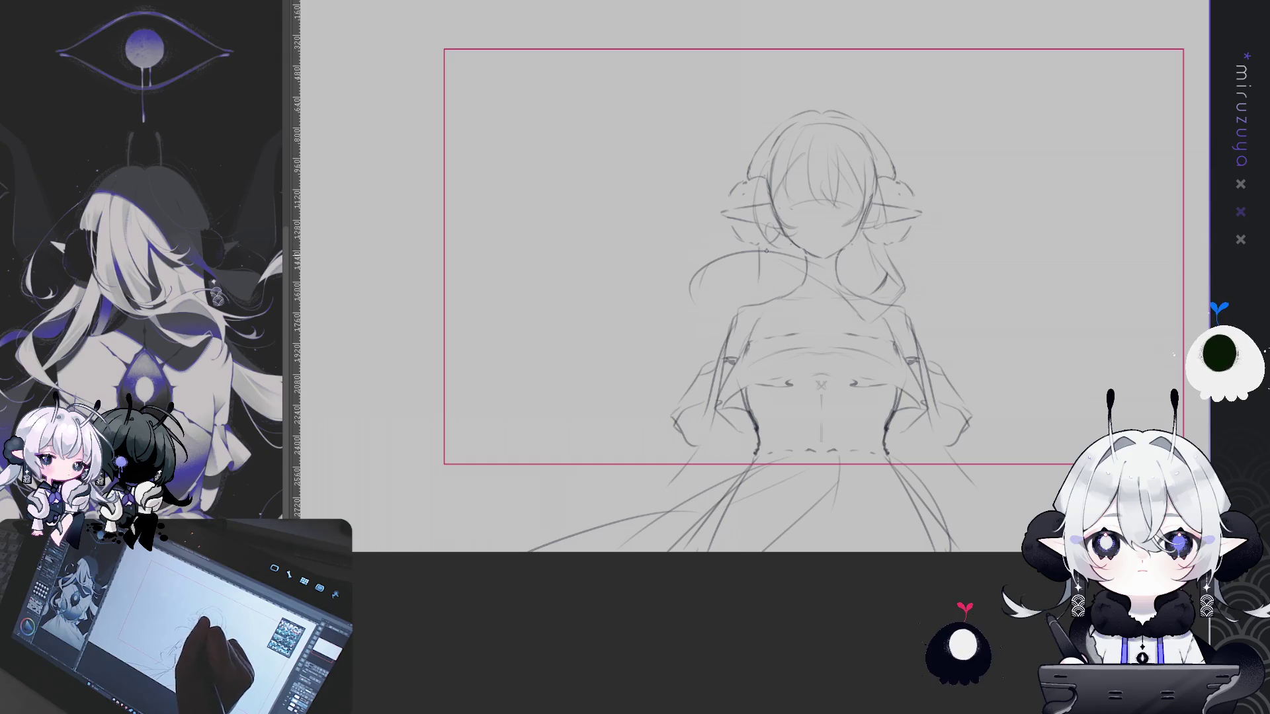
pyautogui.moveTo(670, 296); pyautogui.dragTo(553, 320)
pyautogui.moveTo(612, 283); pyautogui.dragTo(547, 338)
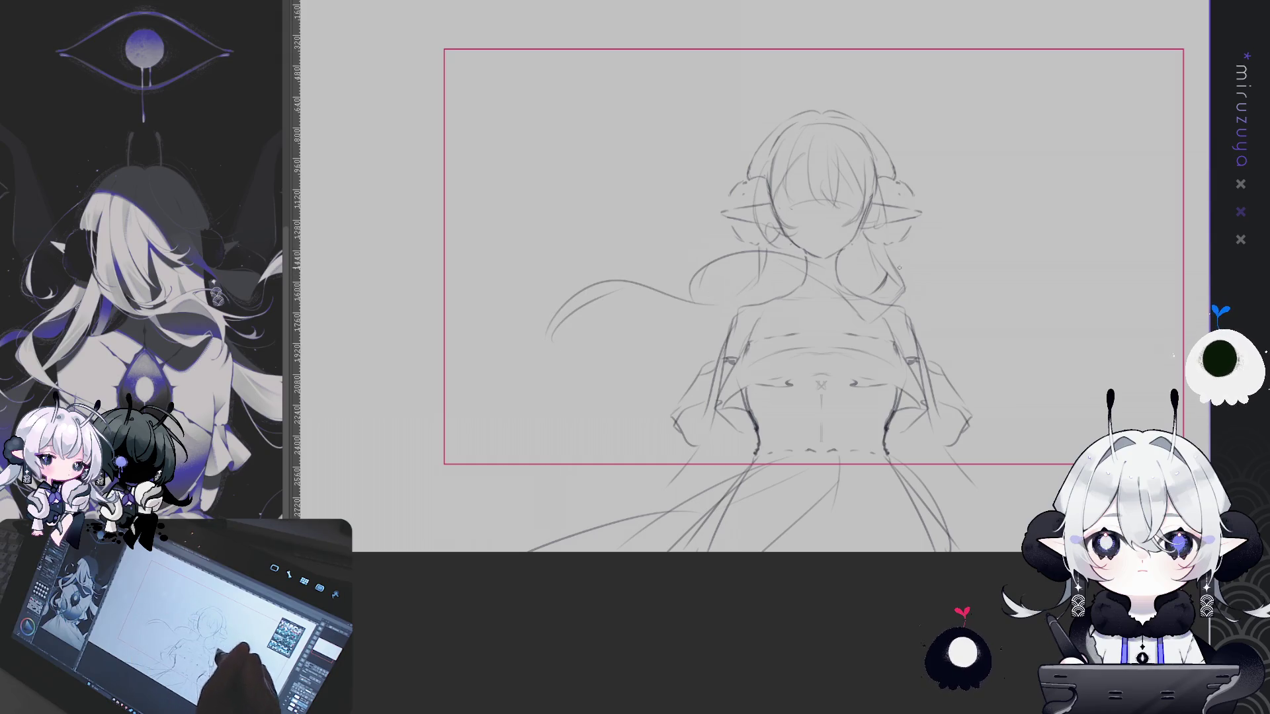
pyautogui.moveTo(1009, 355)
pyautogui.mouseDown()
pyautogui.moveTo(939, 384)
pyautogui.moveTo(1065, 361)
pyautogui.moveTo(1063, 375)
pyautogui.mouseUp()
pyautogui.moveTo(1045, 179); pyautogui.dragTo(1038, 339)
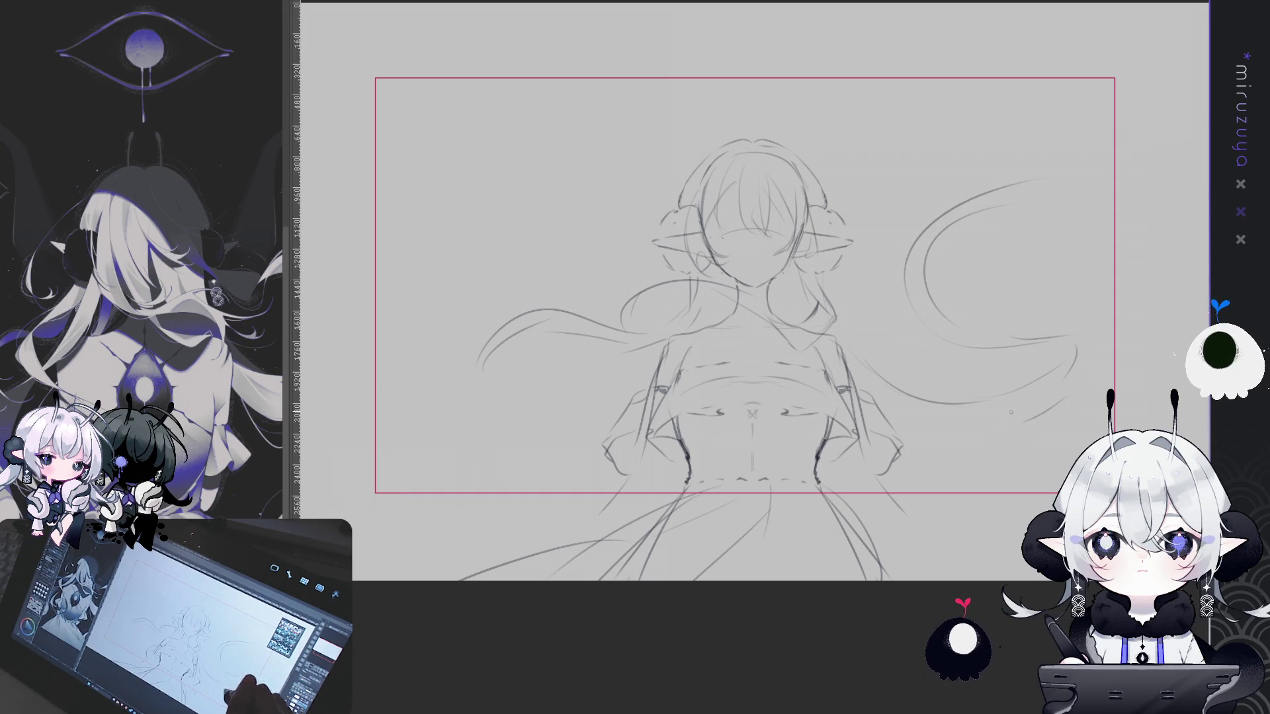
pyautogui.hotkey('ctrl', 'z')
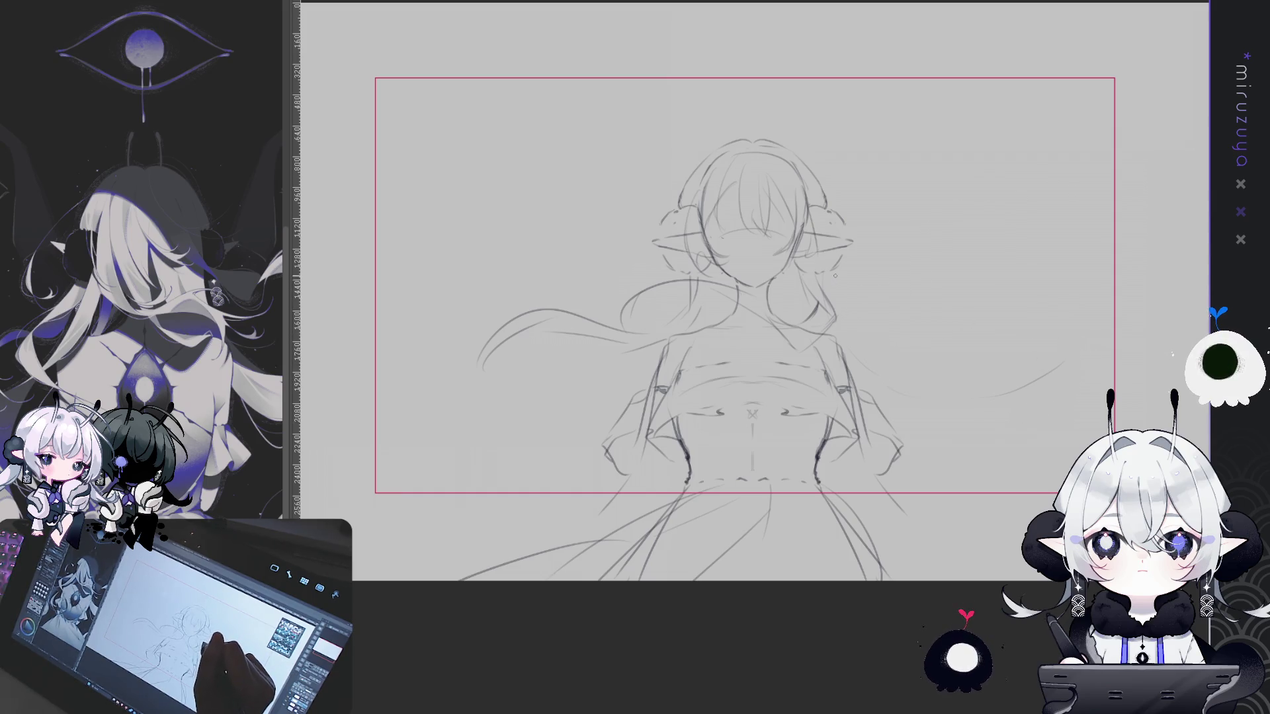
pyautogui.moveTo(860, 339); pyautogui.dragTo(920, 344)
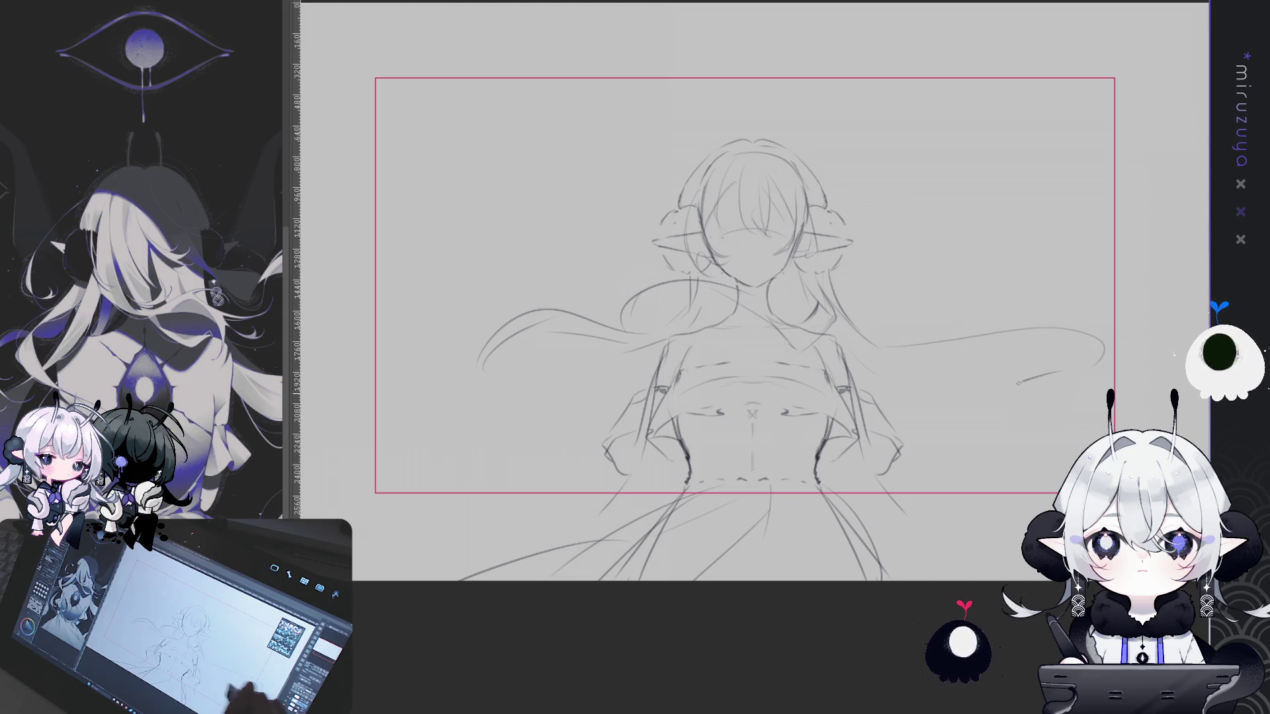
pyautogui.moveTo(1057, 372); pyautogui.dragTo(960, 523)
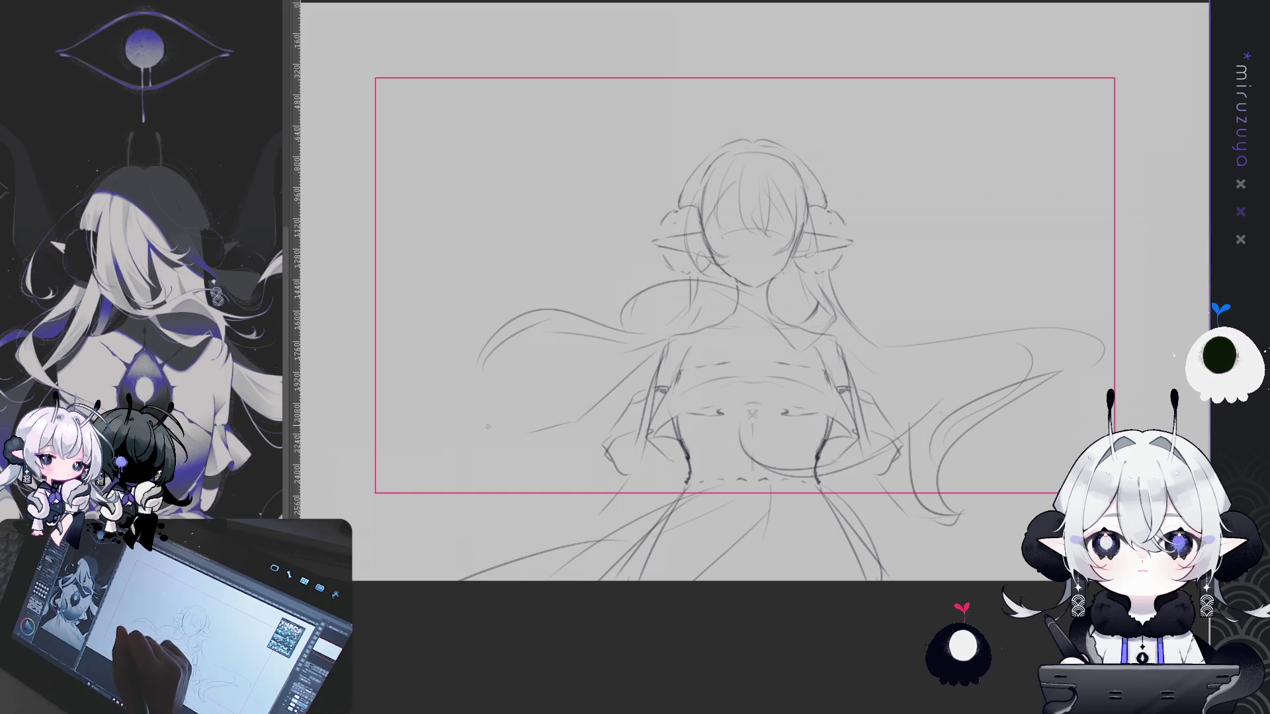
# Add curling hair strands on the left, show the centre guide, and draw the shoulder line
pyautogui.moveTo(489, 414); pyautogui.dragTo(465, 174)
pyautogui.moveTo(397, 218); pyautogui.dragTo(514, 198)
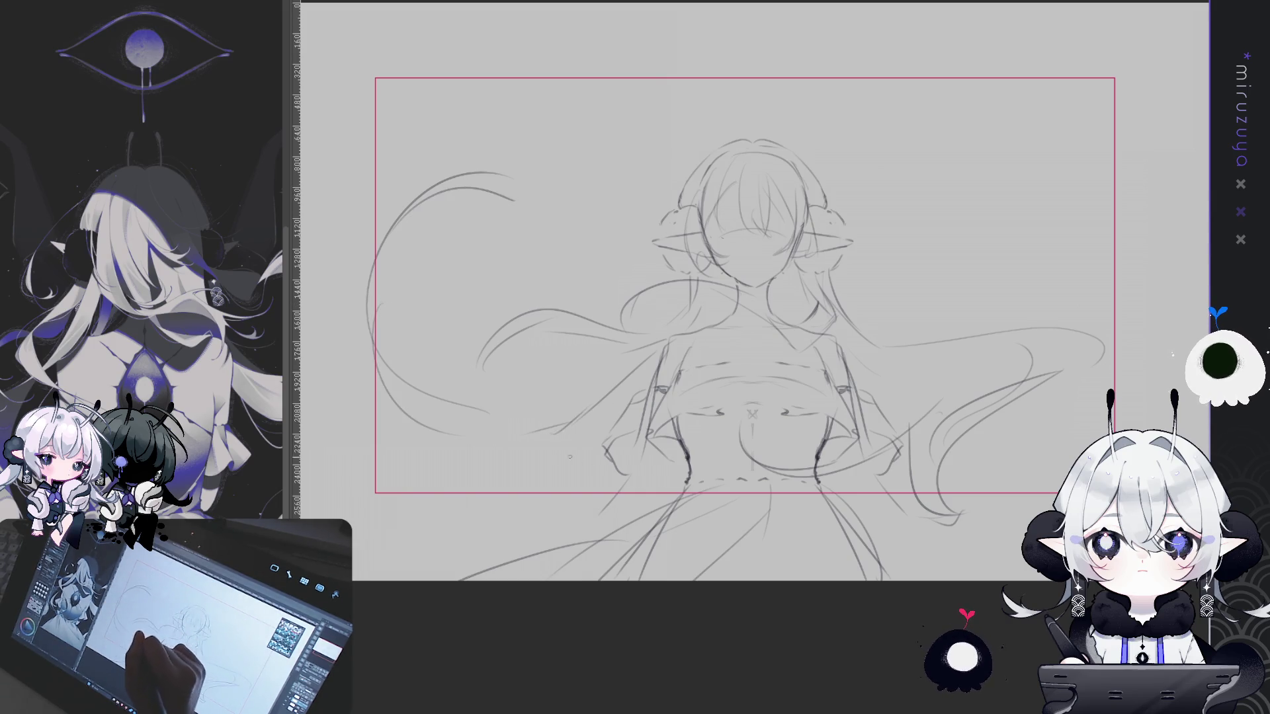
pyautogui.moveTo(562, 456); pyautogui.dragTo(370, 562)
pyautogui.moveTo(859, 292); pyautogui.dragTo(884, 251)
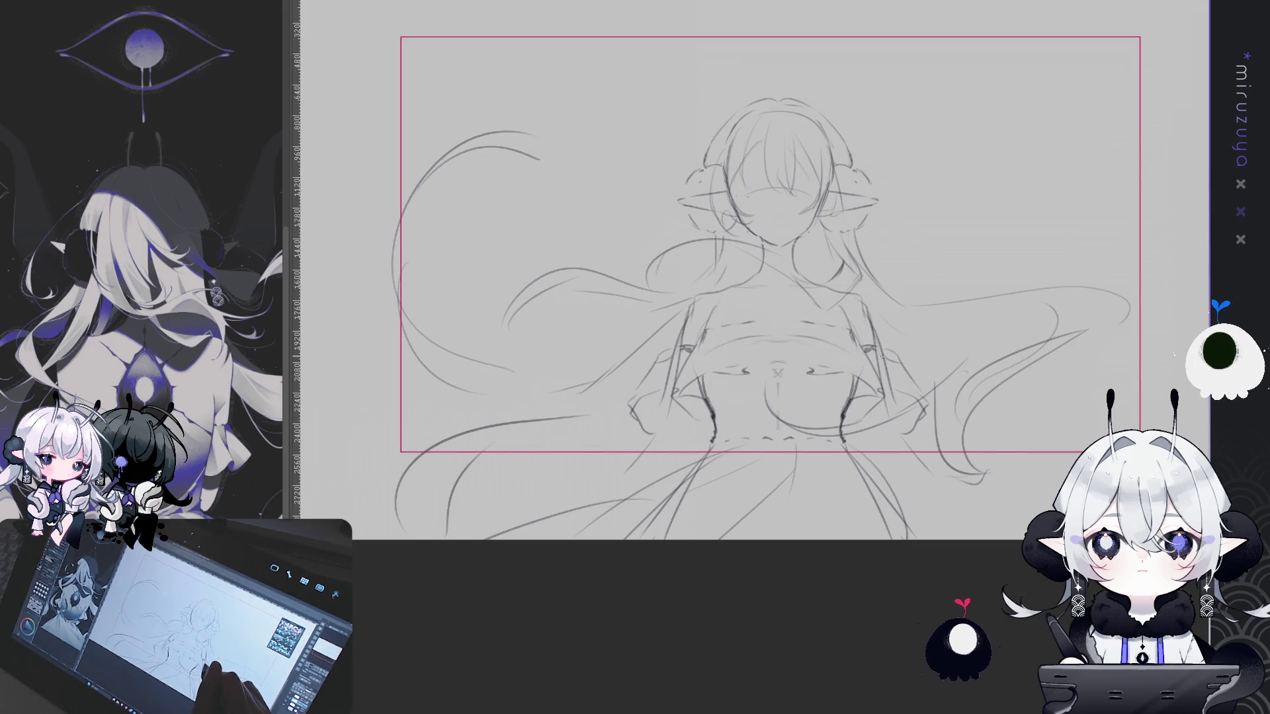
pyautogui.hotkey('ctrl', ';')
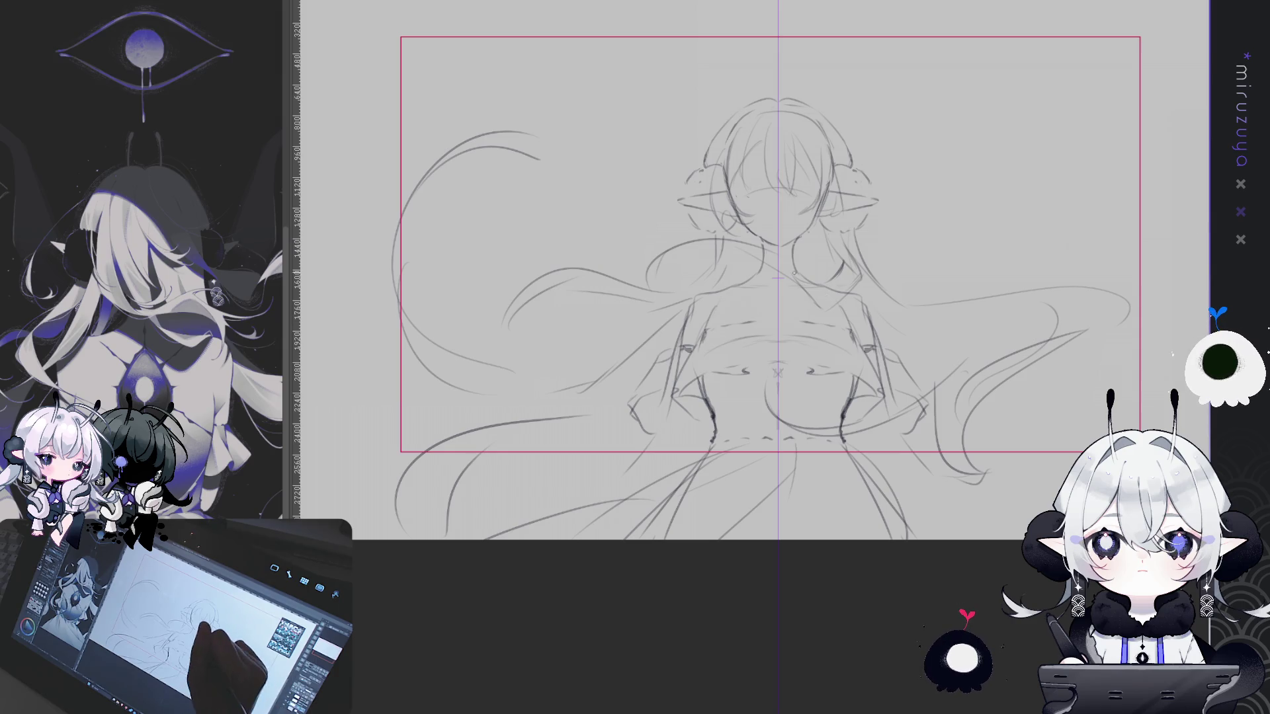
pyautogui.moveTo(698, 292); pyautogui.dragTo(858, 293)
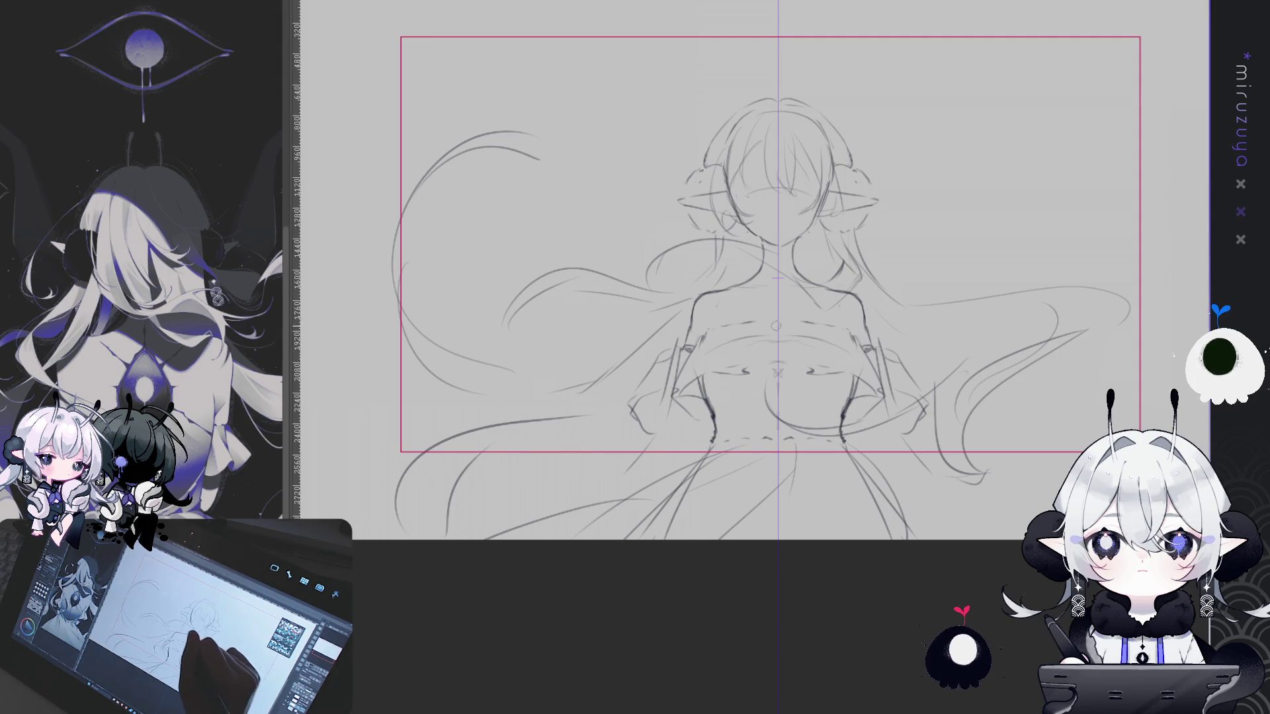
pyautogui.moveTo(1000, 339)
pyautogui.mouseDown()
pyautogui.moveTo(951, 368)
pyautogui.moveTo(977, 366)
pyautogui.mouseUp()
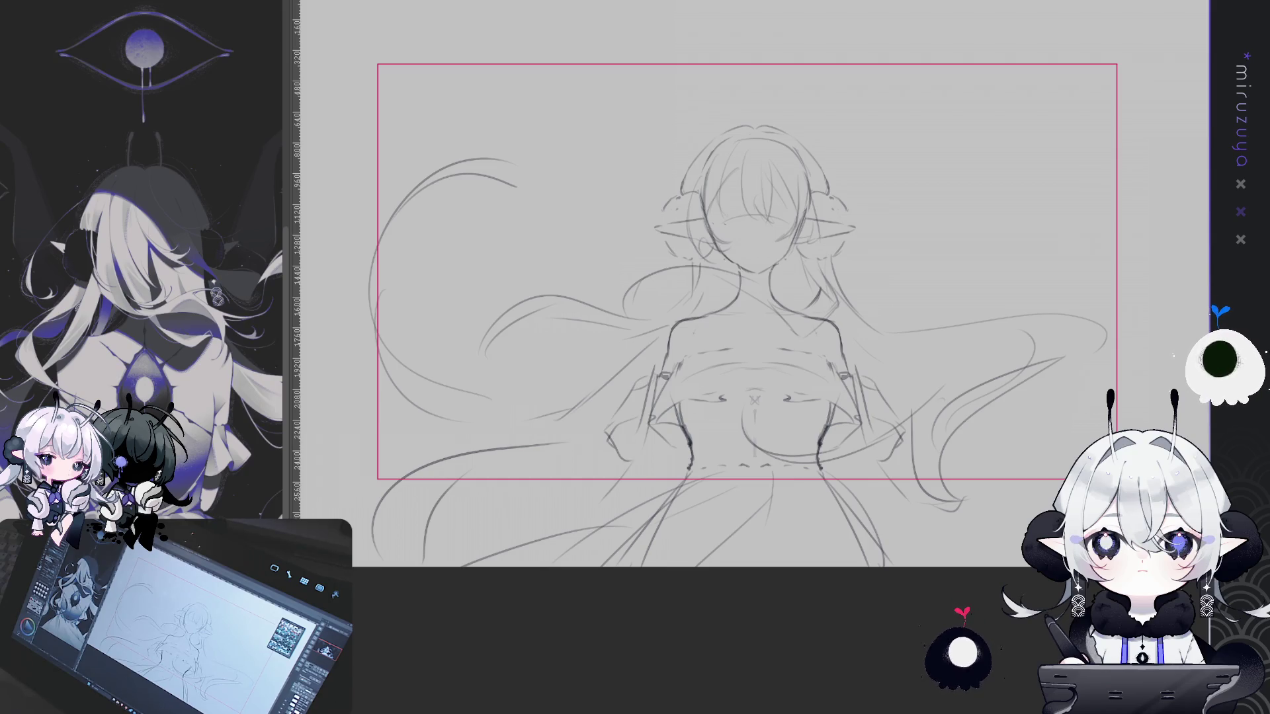
pyautogui.moveTo(728, 298); pyautogui.dragTo(749, 282)
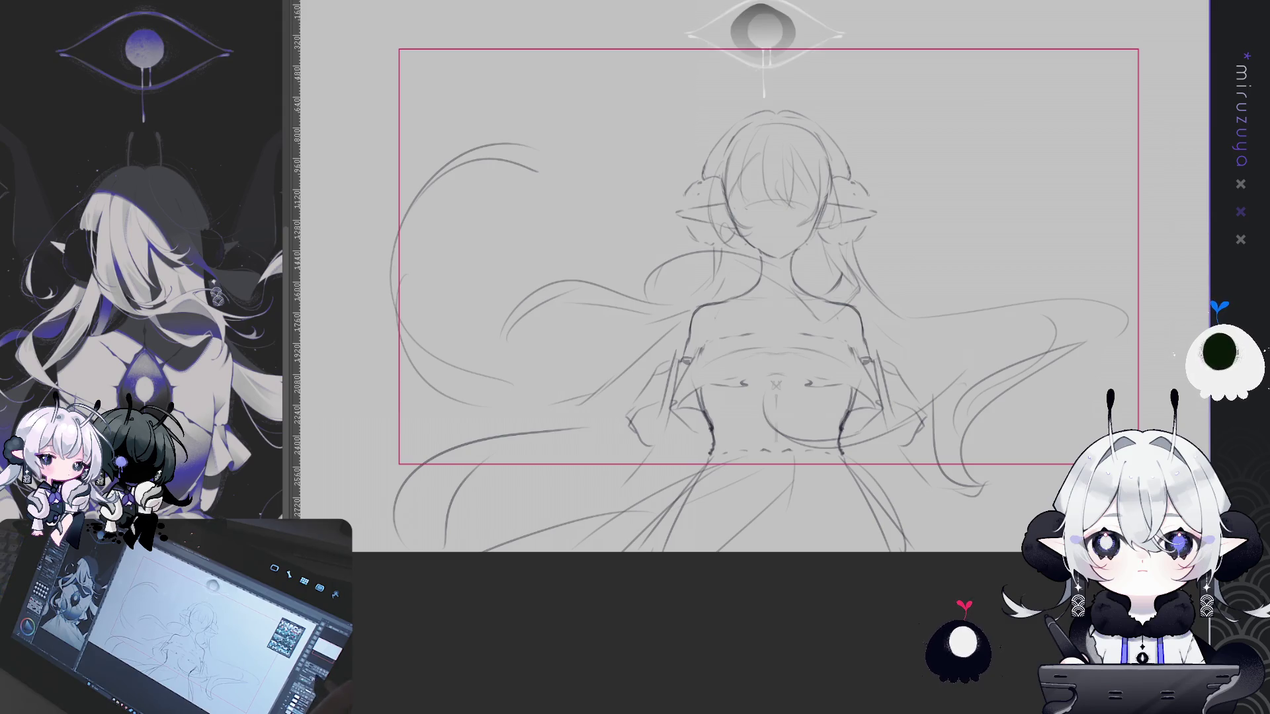
# Enlarge the eye motif, centre it over the head, and move it slightly up
pyautogui.hotkey('ctrl', '-')
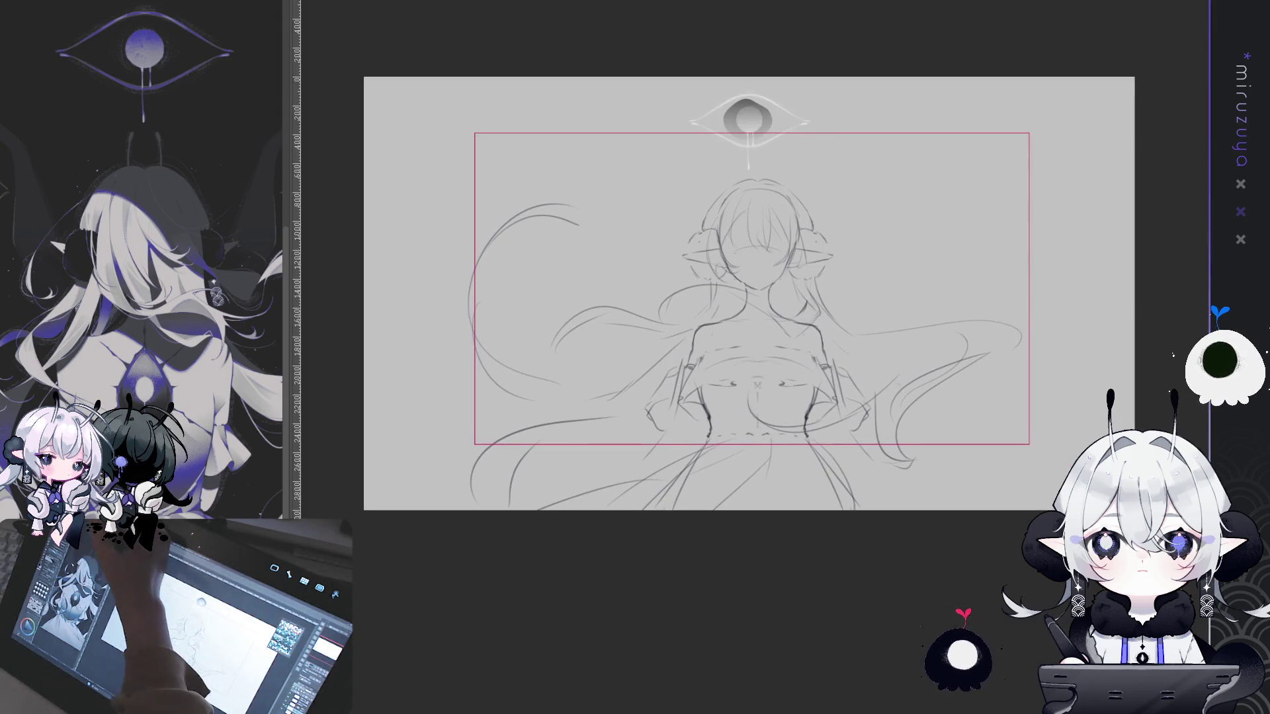
pyautogui.hotkey('ctrl', 't')
pyautogui.moveTo(807, 174); pyautogui.dragTo(1111, 374)
pyautogui.moveTo(1062, 261)
pyautogui.mouseDown()
pyautogui.moveTo(925, 261)
pyautogui.moveTo(929, 233)
pyautogui.mouseUp()
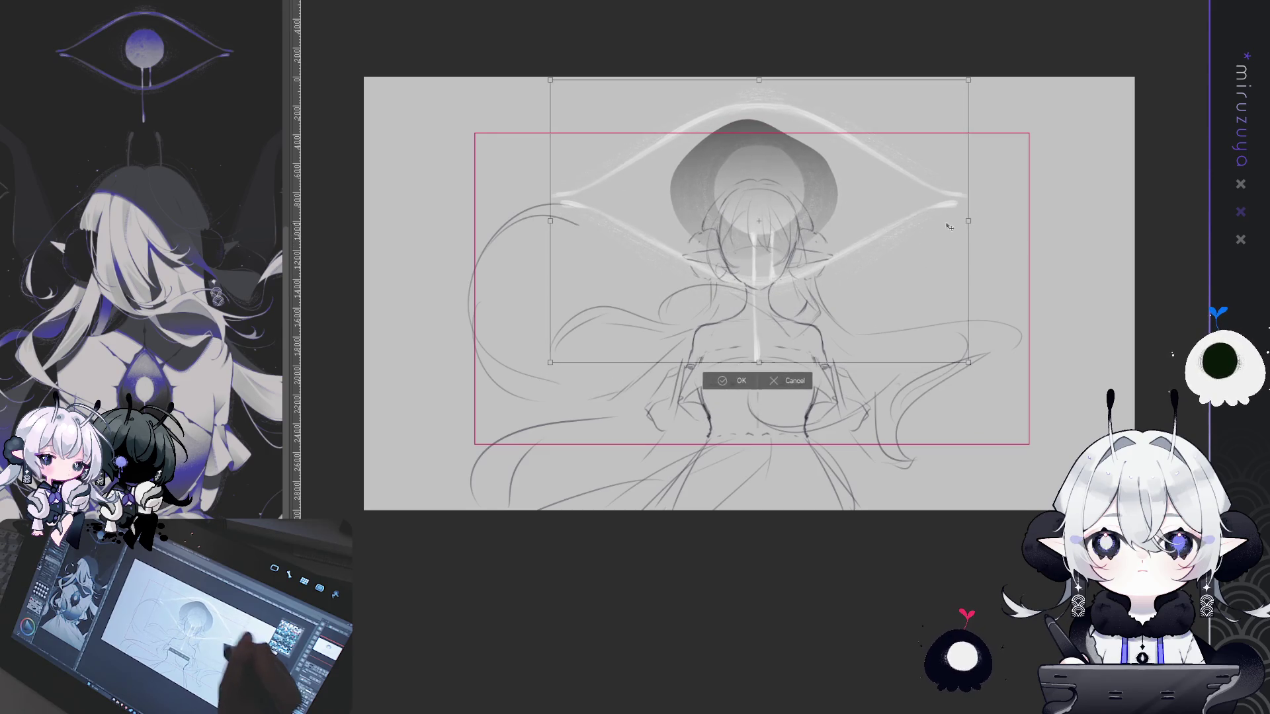
pyautogui.moveTo(938, 283); pyautogui.dragTo(938, 289)
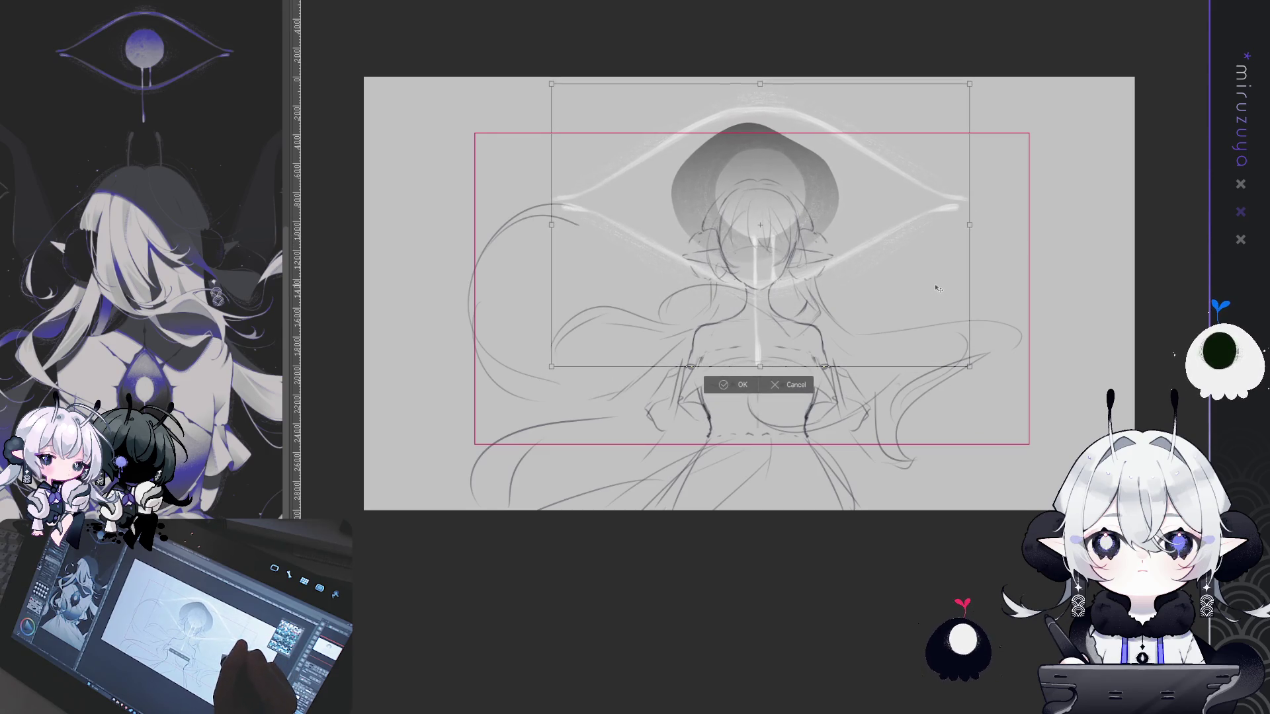
pyautogui.press('Return')
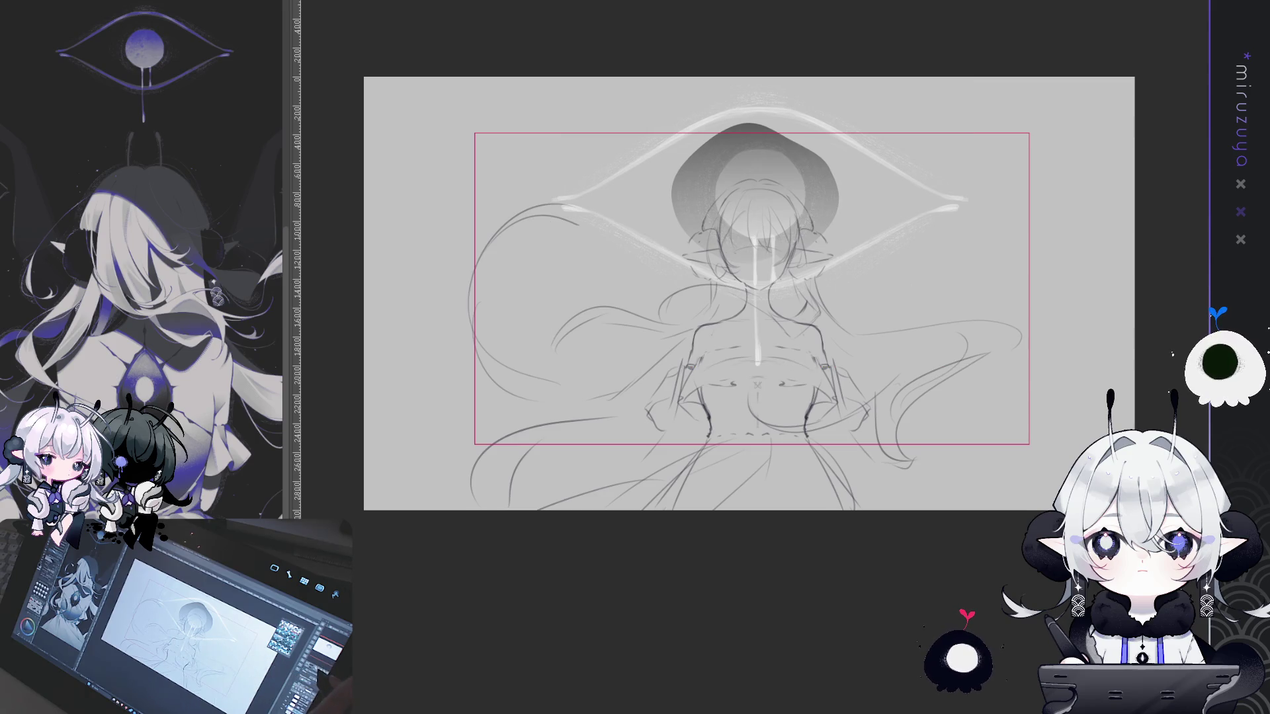
pyautogui.hotkey('ctrl', '+')
pyautogui.moveTo(895, 174)
pyautogui.mouseDown()
pyautogui.moveTo(876, 210)
pyautogui.moveTo(881, 270)
pyautogui.mouseUp()
pyautogui.moveTo(963, 345); pyautogui.dragTo(964, 330)
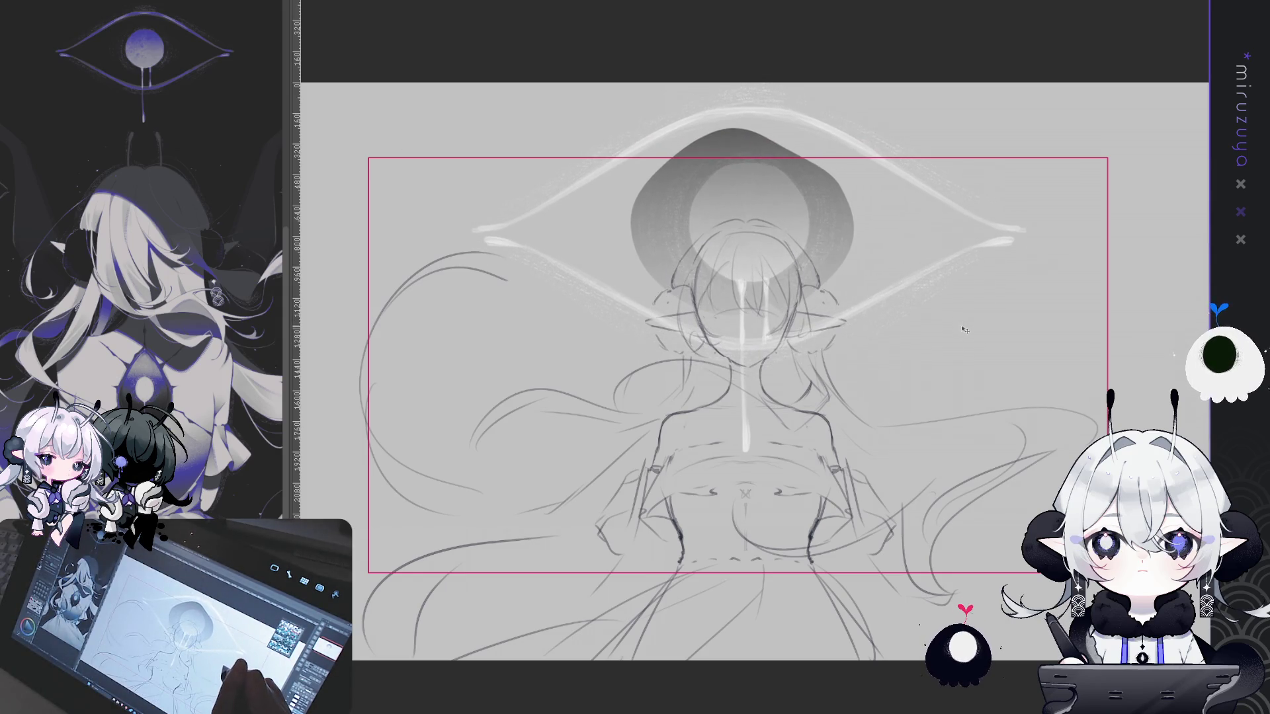
# Add curling strokes down the right side of the hair and lasso the head
pyautogui.moveTo(1017, 407); pyautogui.dragTo(1060, 387)
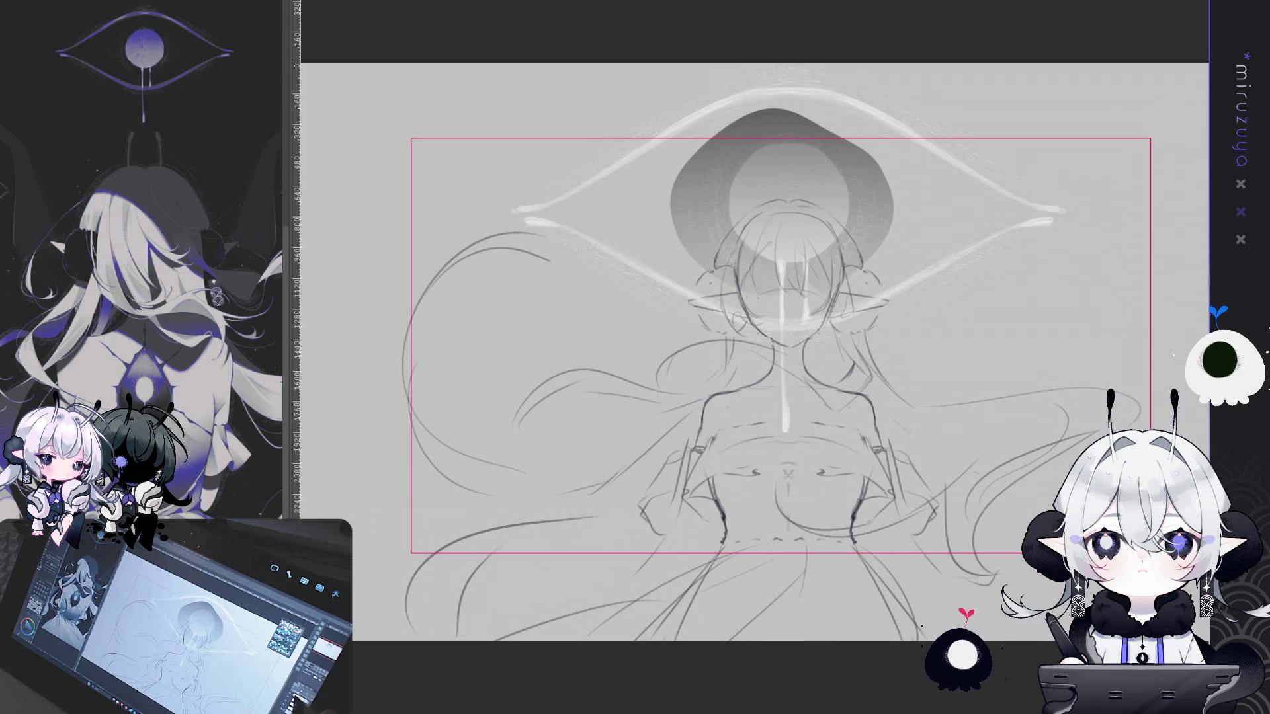
pyautogui.moveTo(1037, 450); pyautogui.dragTo(1031, 419)
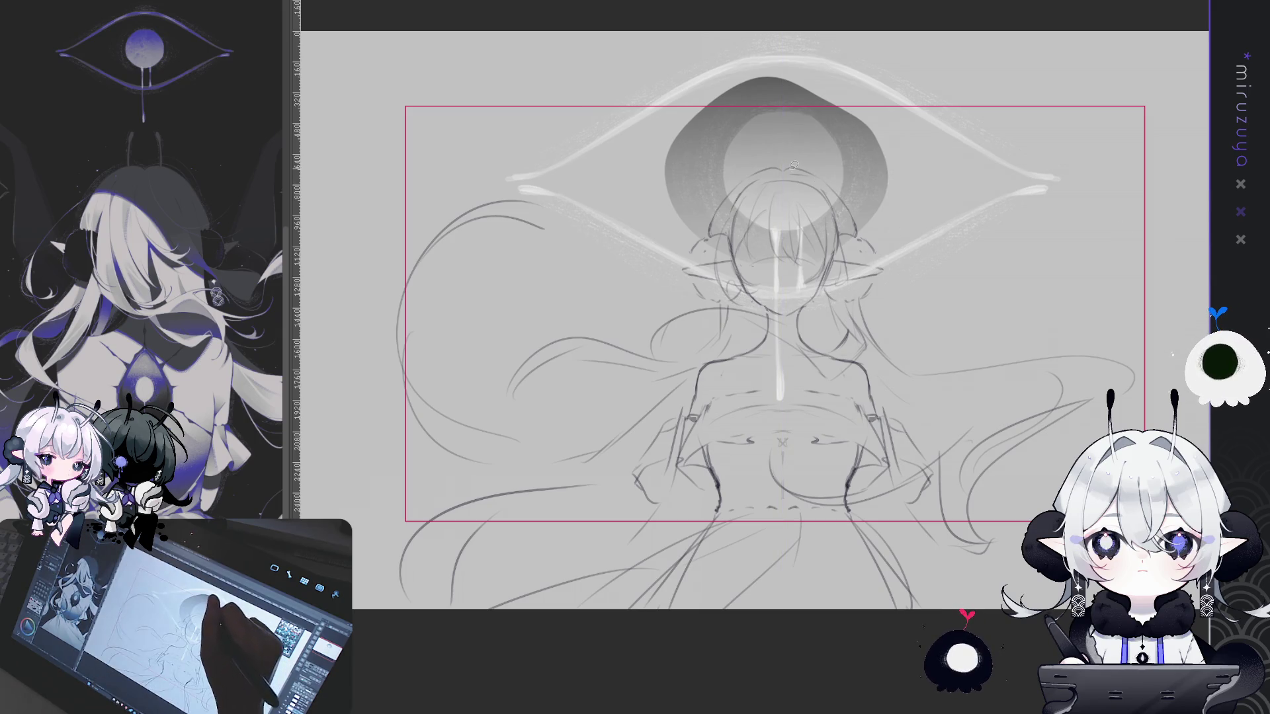
pyautogui.moveTo(810, 167); pyautogui.dragTo(856, 228)
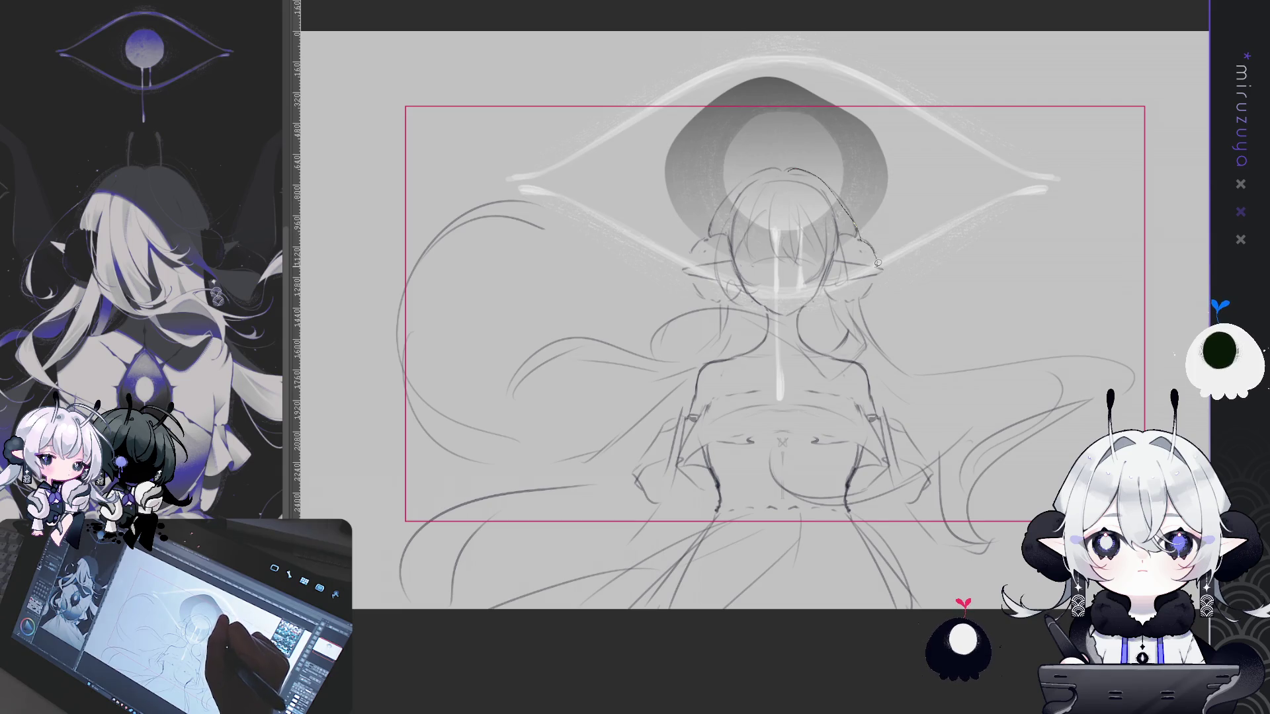
pyautogui.moveTo(876, 273)
pyautogui.mouseDown()
pyautogui.moveTo(853, 360)
pyautogui.moveTo(774, 385)
pyautogui.moveTo(733, 356)
pyautogui.mouseUp()
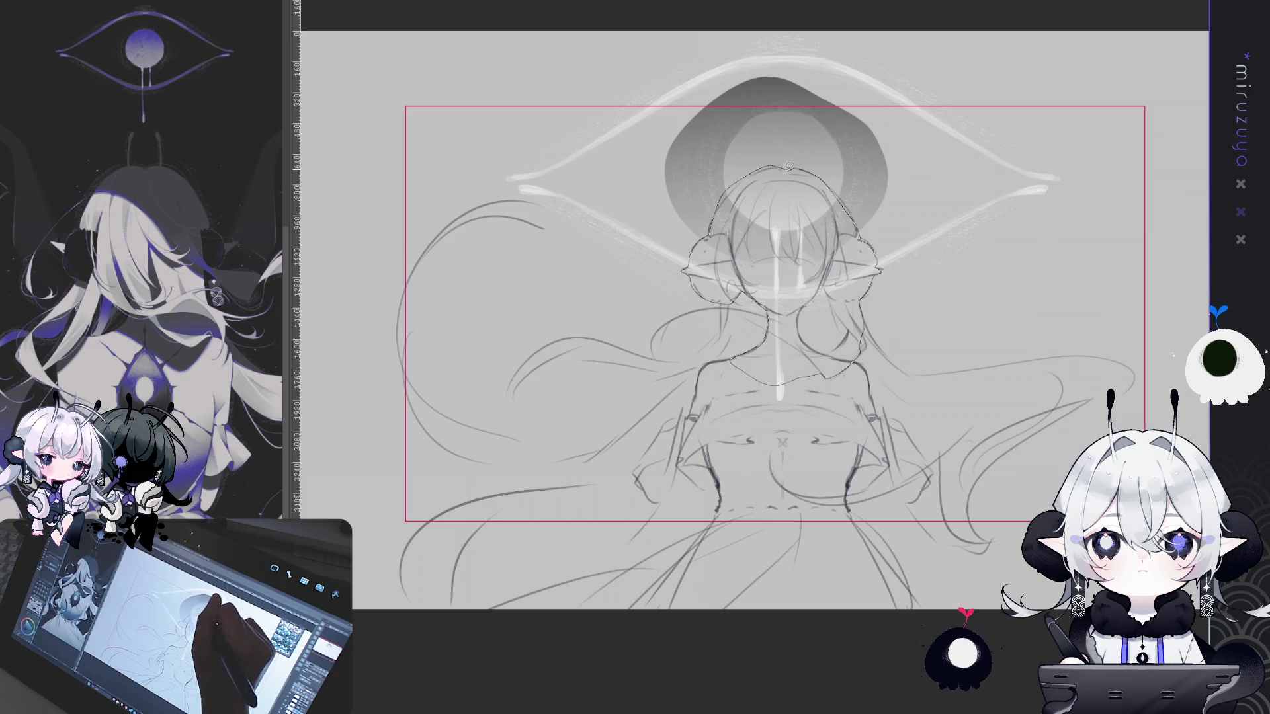
pyautogui.moveTo(789, 165); pyautogui.dragTo(789, 166)
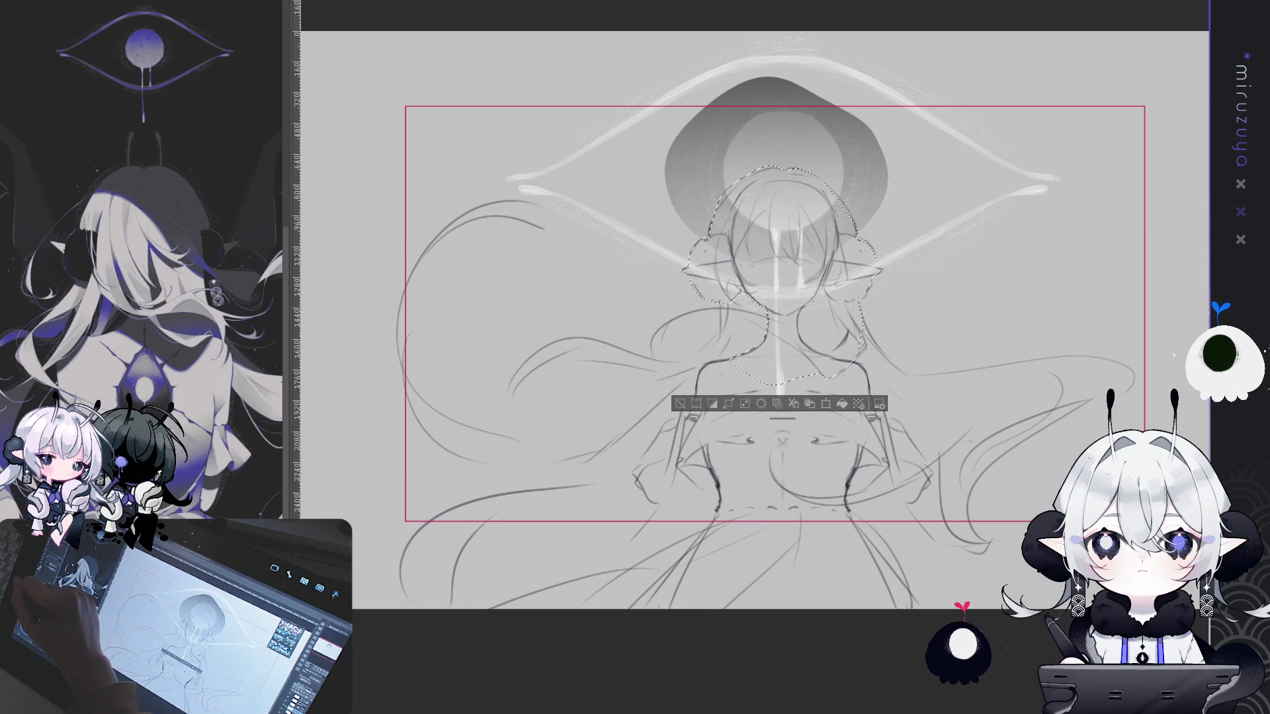
# Fill the lassoed head black, then lasso and fill the gap beside the hair bun
pyautogui.click(842, 404)
pyautogui.hotkey('ctrl', 'd')
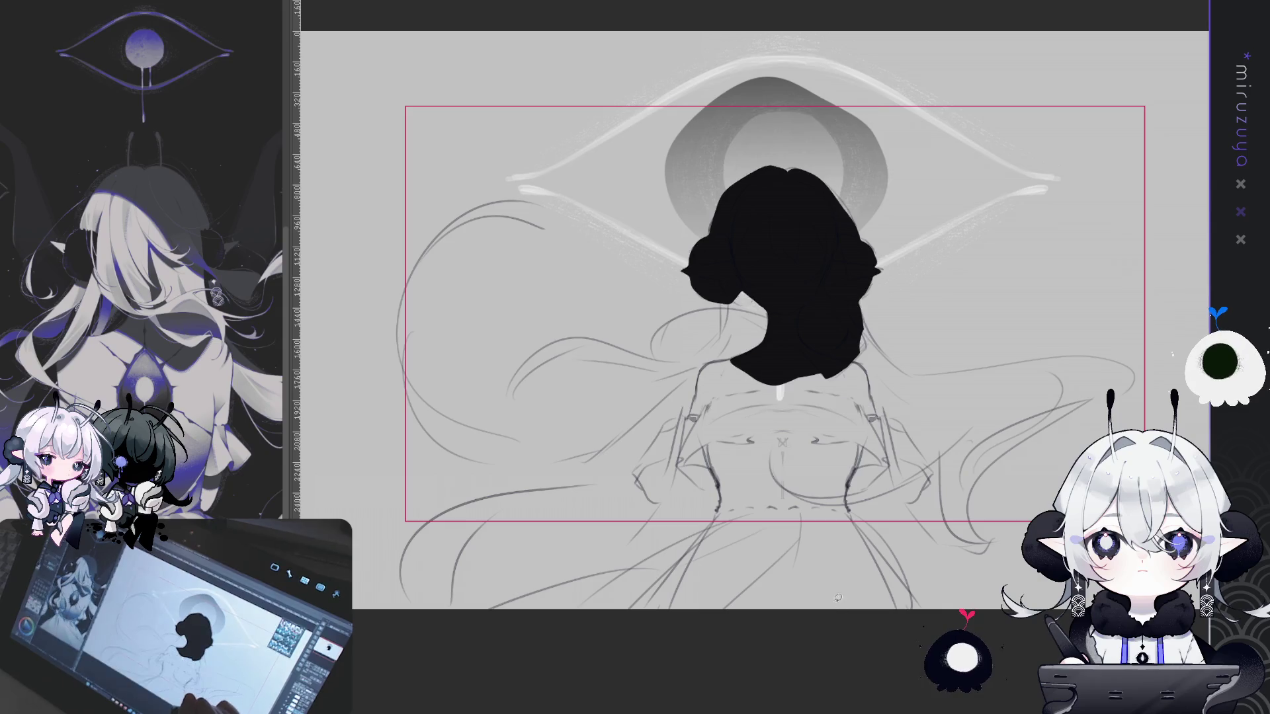
pyautogui.moveTo(837, 566); pyautogui.dragTo(838, 532)
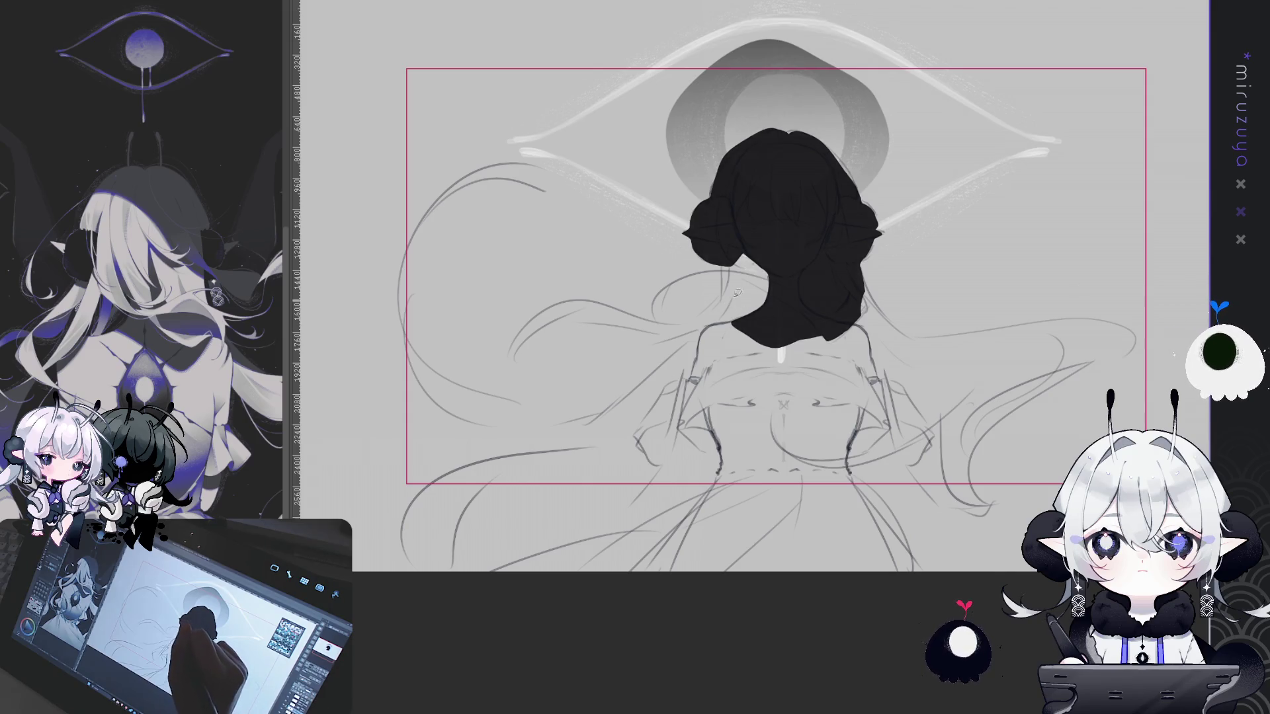
pyautogui.moveTo(723, 263); pyautogui.dragTo(725, 323)
pyautogui.hotkey('alt', 'Delete')
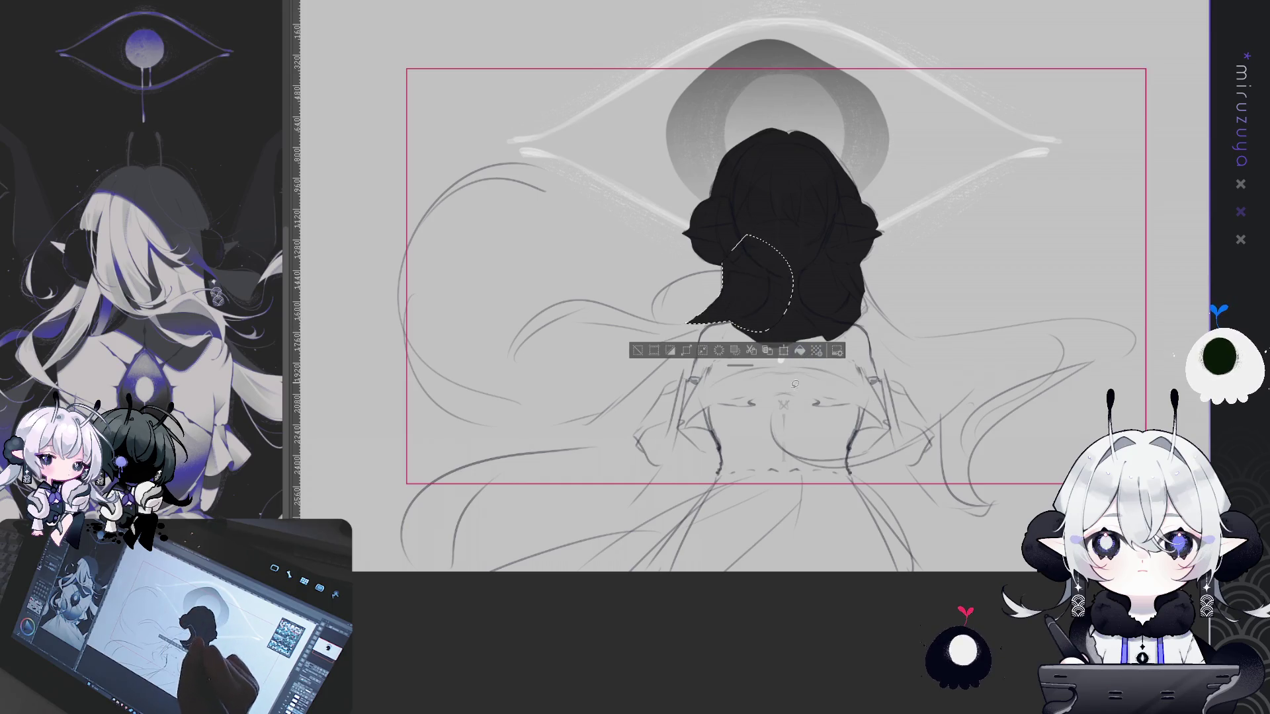
pyautogui.hotkey('ctrl', 'd')
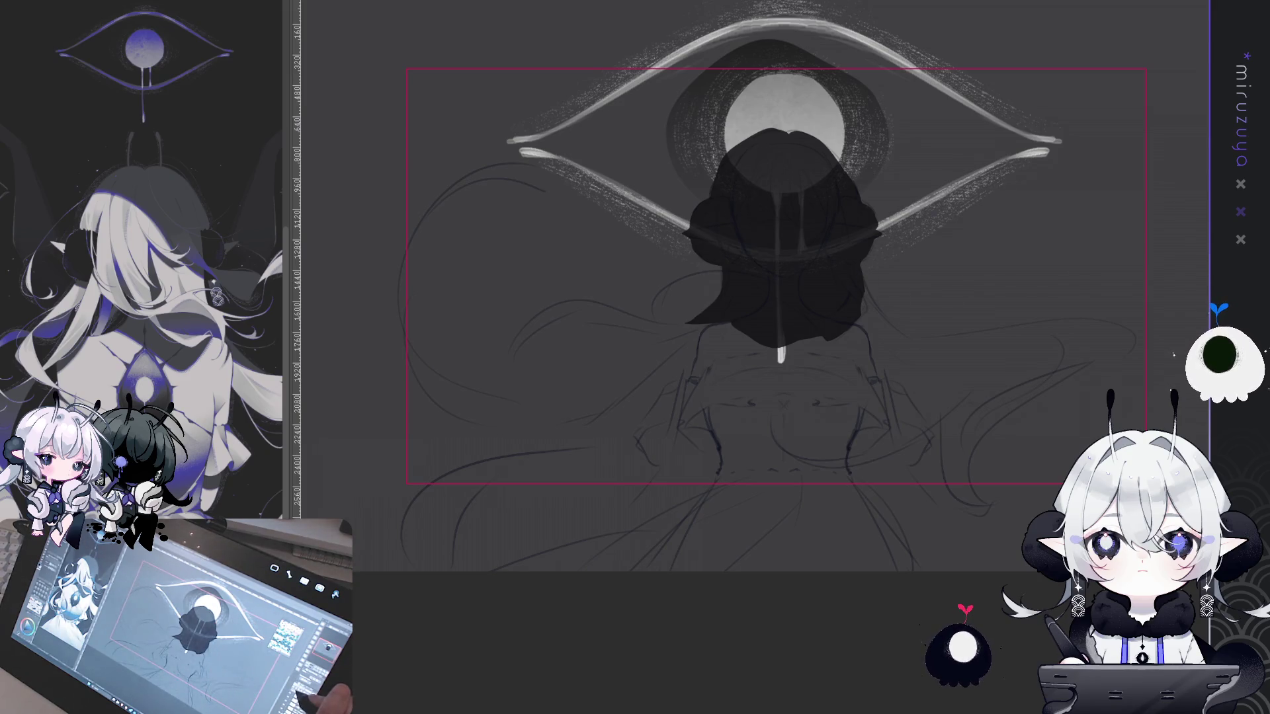
# Lasso the flowing hair and dress, fill them, and set the head layer to full opacity
pyautogui.moveTo(859, 273)
pyautogui.mouseDown()
pyautogui.moveTo(915, 336)
pyautogui.moveTo(1098, 332)
pyautogui.moveTo(1041, 387)
pyautogui.moveTo(1022, 552)
pyautogui.mouseUp()
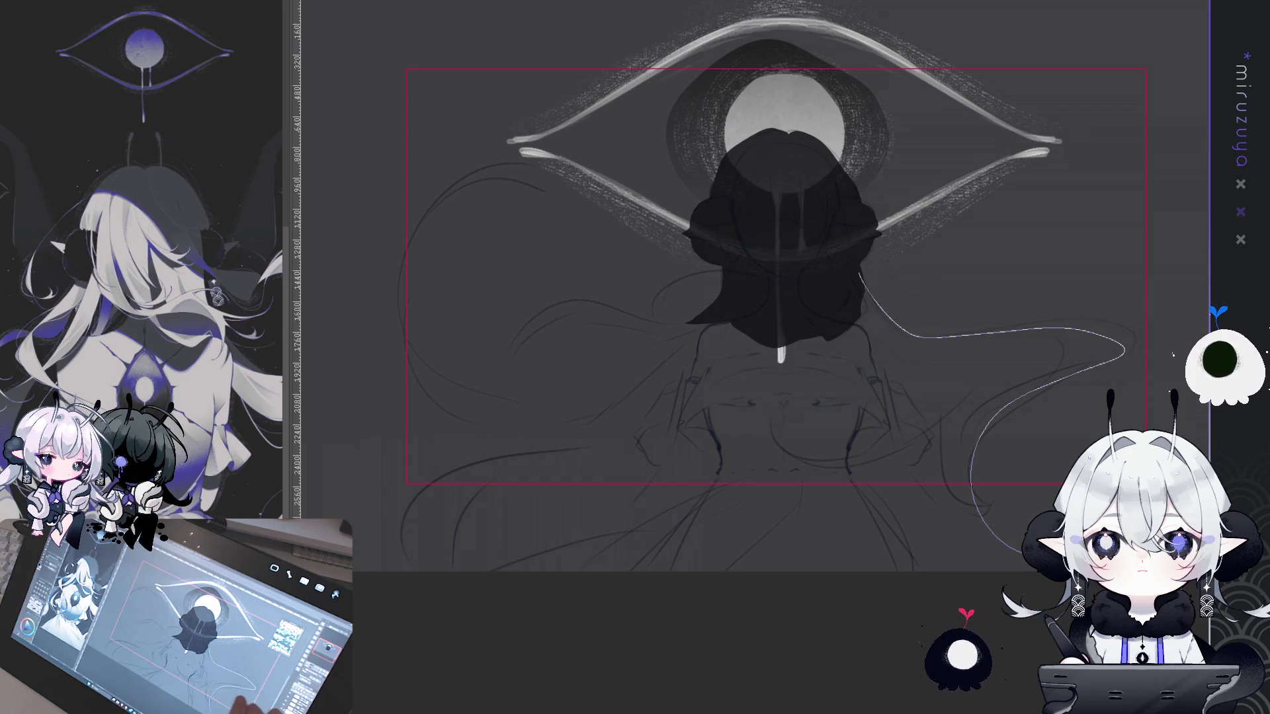
pyautogui.moveTo(930, 433)
pyautogui.mouseDown()
pyautogui.moveTo(845, 464)
pyautogui.moveTo(860, 589)
pyautogui.moveTo(496, 586)
pyautogui.moveTo(665, 513)
pyautogui.moveTo(658, 445)
pyautogui.moveTo(433, 537)
pyautogui.mouseUp()
pyautogui.moveTo(635, 418)
pyautogui.mouseDown()
pyautogui.moveTo(424, 398)
pyautogui.moveTo(520, 171)
pyautogui.moveTo(559, 180)
pyautogui.mouseUp()
pyautogui.moveTo(430, 401)
pyautogui.mouseDown()
pyautogui.moveTo(681, 367)
pyautogui.moveTo(595, 338)
pyautogui.moveTo(517, 364)
pyautogui.mouseUp()
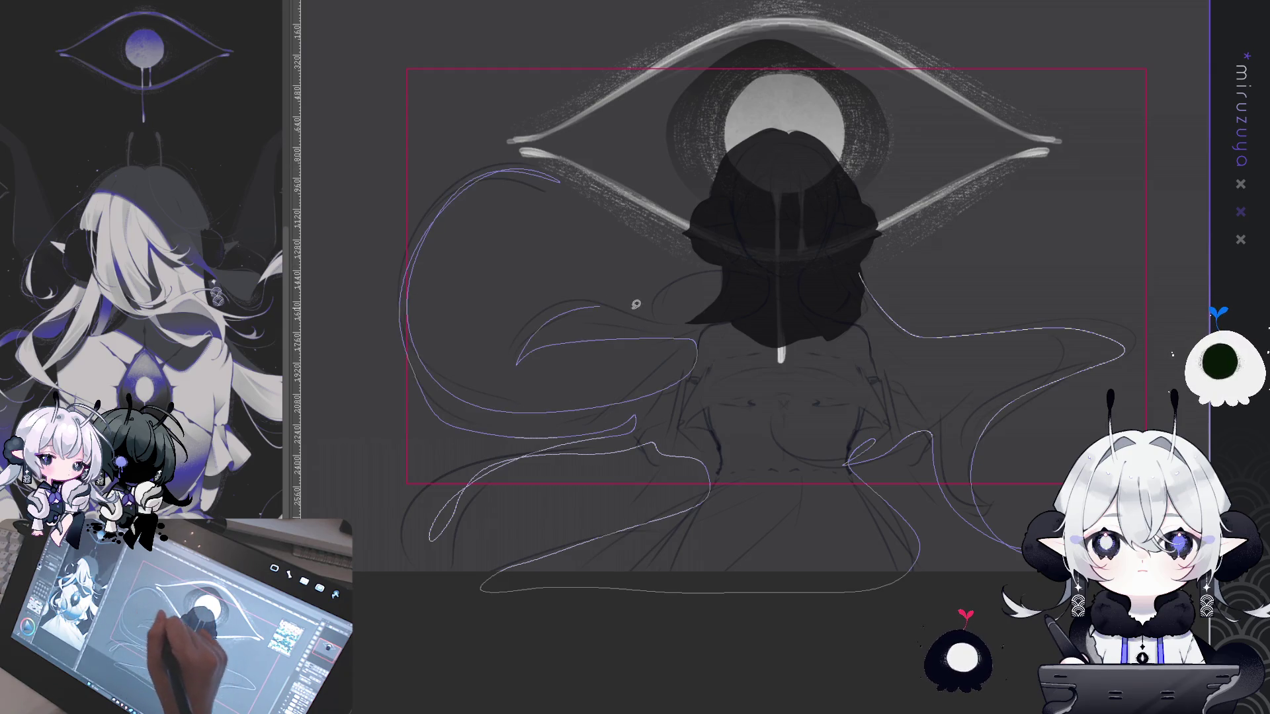
pyautogui.moveTo(525, 309)
pyautogui.mouseDown()
pyautogui.moveTo(834, 243)
pyautogui.moveTo(856, 271)
pyautogui.mouseUp()
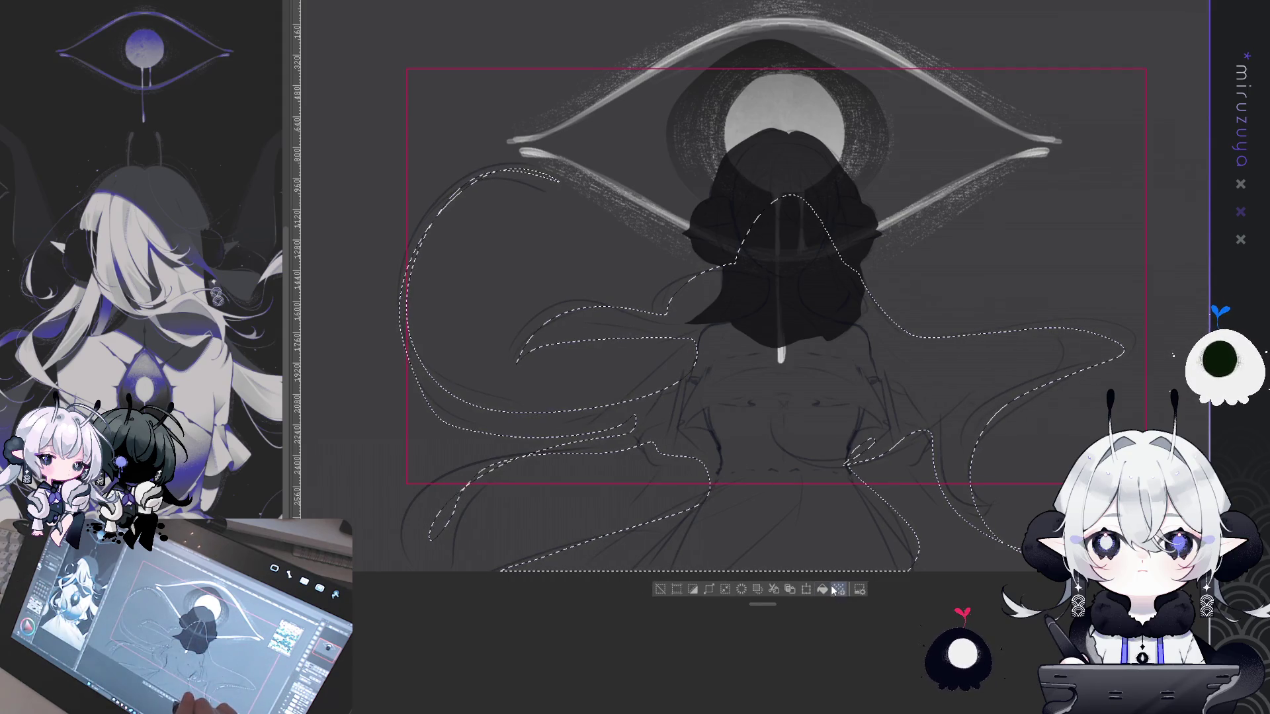
pyautogui.hotkey('alt', 'BackSpace')
pyautogui.hotkey('ctrl', 'd')
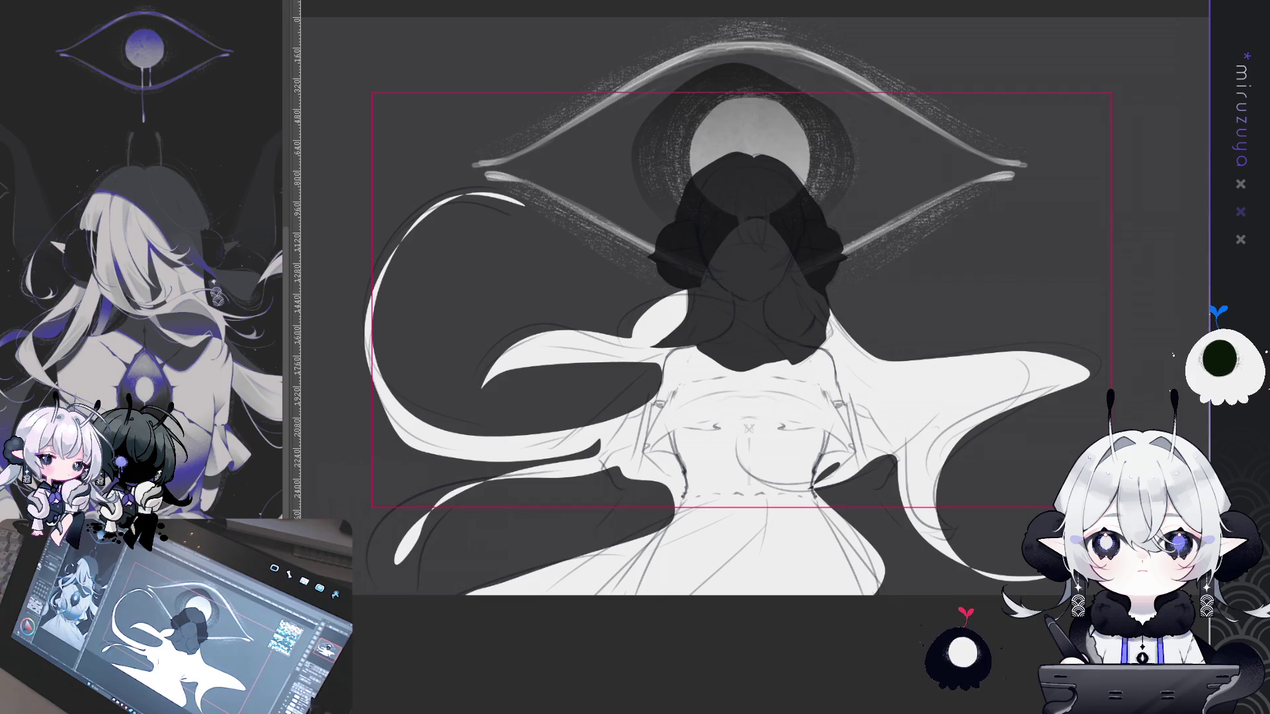
pyautogui.press('0')
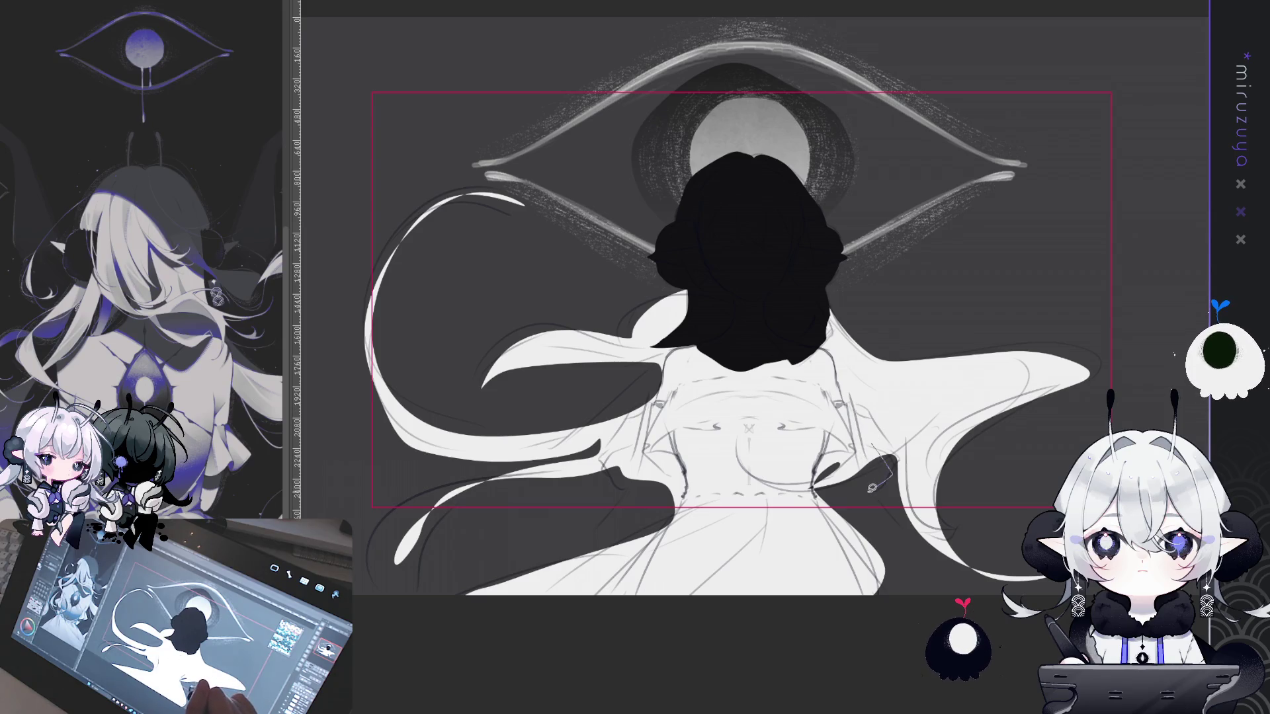
# Lasso and fill the dress and sleeve areas, drop the skirt selection, and zoom out
pyautogui.moveTo(886, 471)
pyautogui.mouseDown()
pyautogui.moveTo(839, 566)
pyautogui.moveTo(868, 433)
pyautogui.mouseUp()
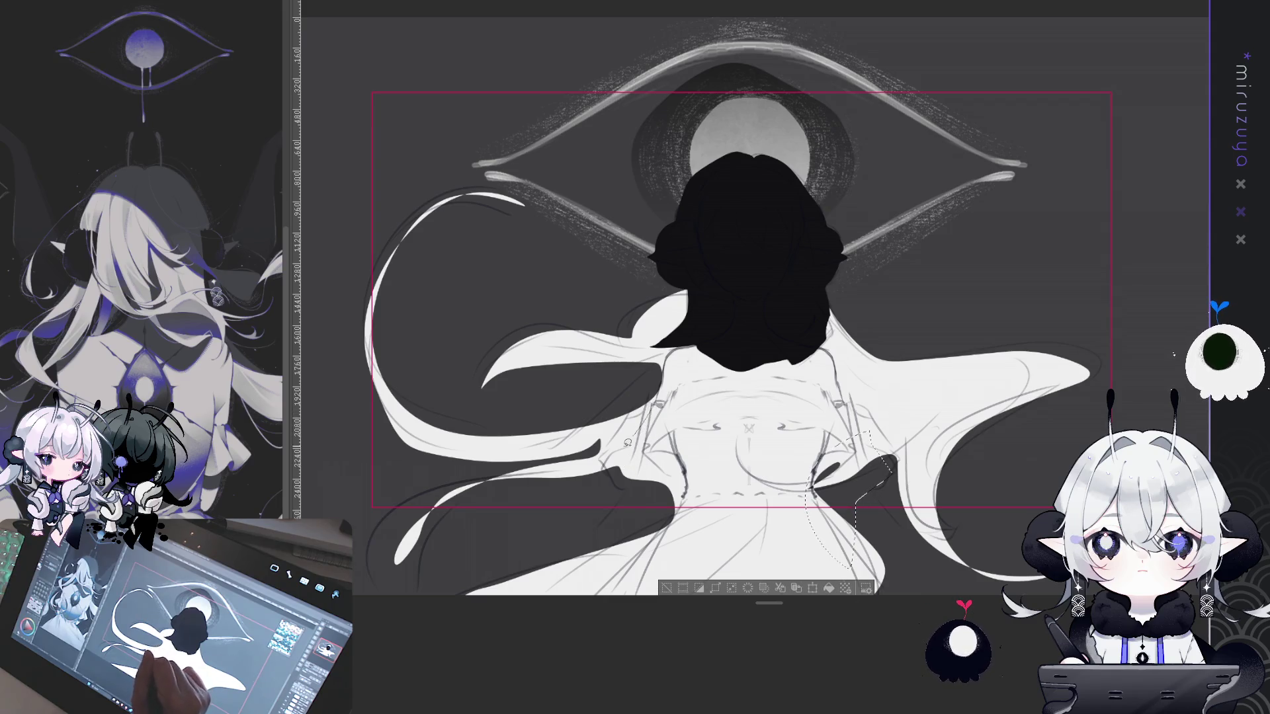
pyautogui.moveTo(598, 466)
pyautogui.mouseDown()
pyautogui.moveTo(600, 519)
pyautogui.moveTo(575, 562)
pyautogui.moveTo(681, 453)
pyautogui.moveTo(668, 411)
pyautogui.mouseUp()
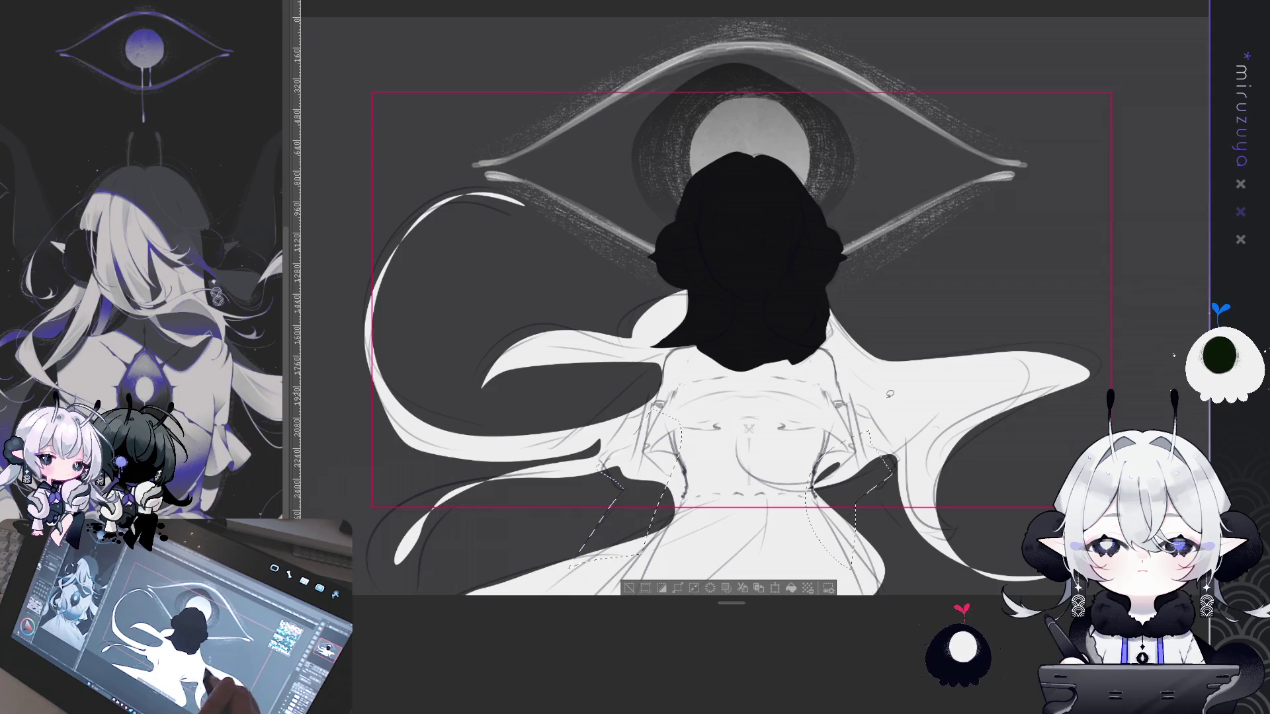
pyautogui.click(791, 588)
pyautogui.hotkey('ctrl', 'd')
pyautogui.moveTo(860, 520)
pyautogui.mouseDown()
pyautogui.moveTo(919, 595)
pyautogui.moveTo(807, 562)
pyautogui.mouseUp()
pyautogui.hotkey('ctrl', 'd')
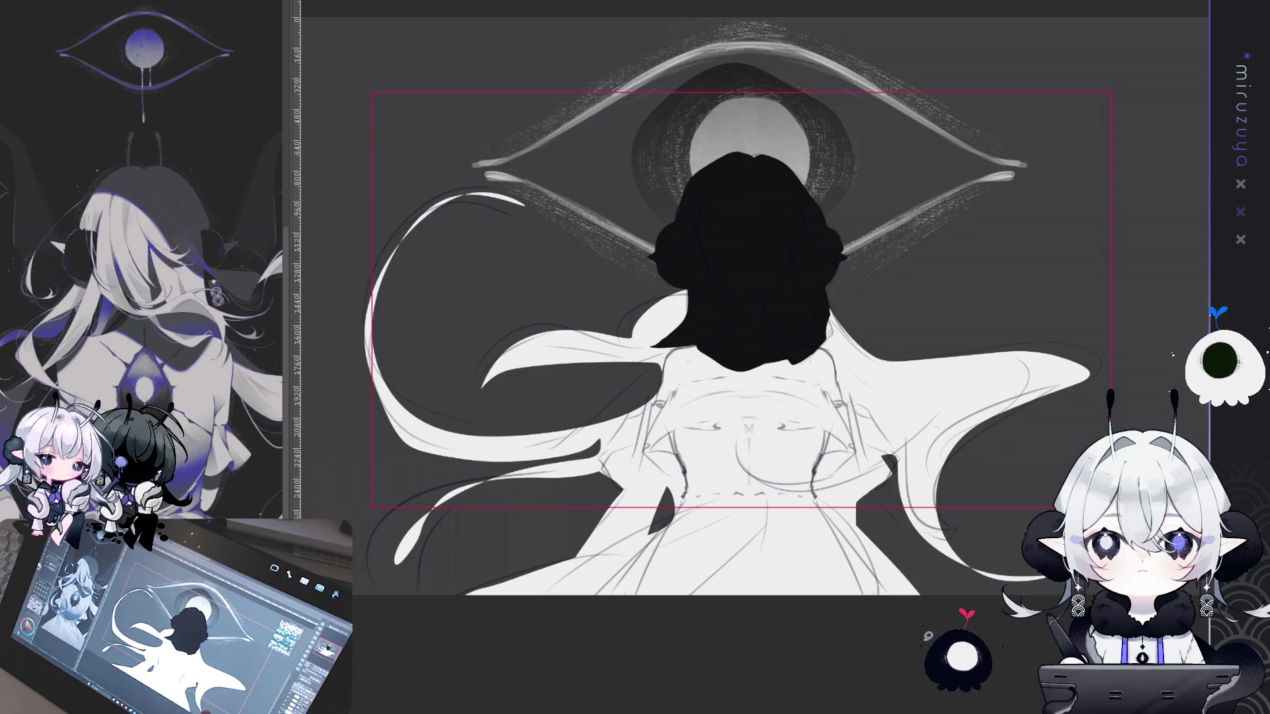
pyautogui.scroll(-1, 750, 298)
pyautogui.hotkey('ctrl', '-')
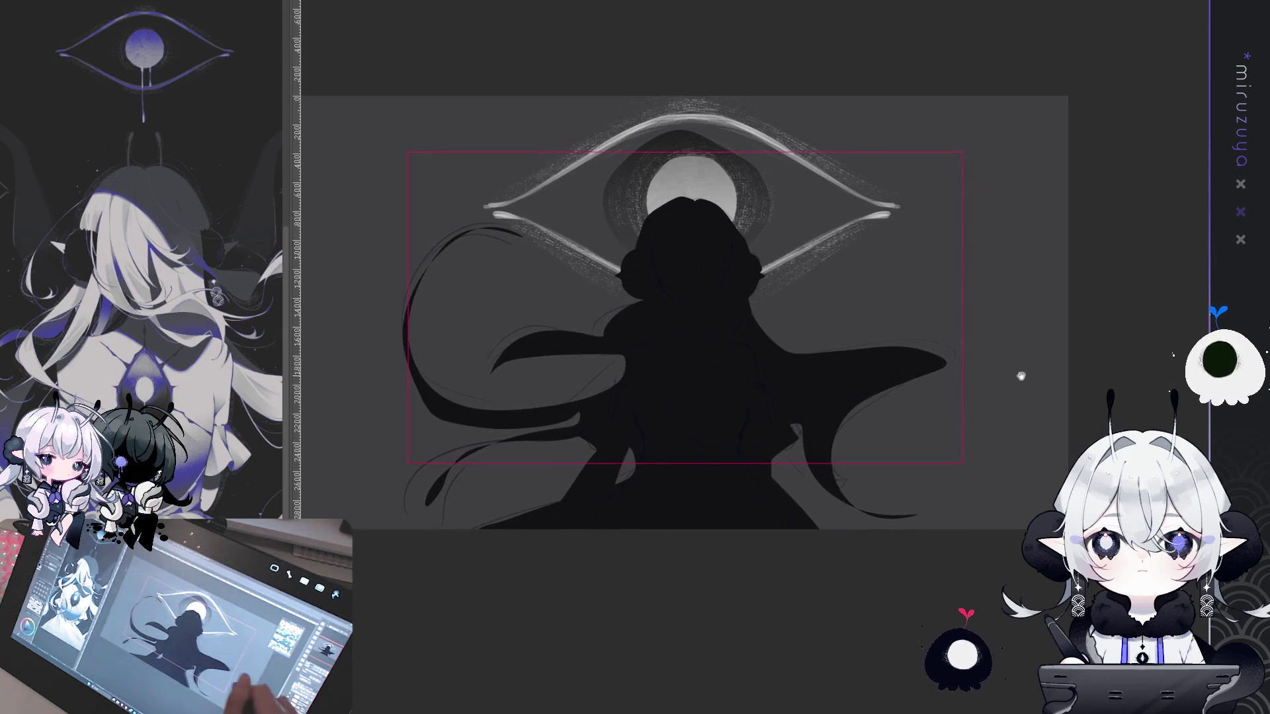
# Toggle the dark silhouette overlay off and back on while scrolling the canvas
pyautogui.scroll(3, 875, 295)
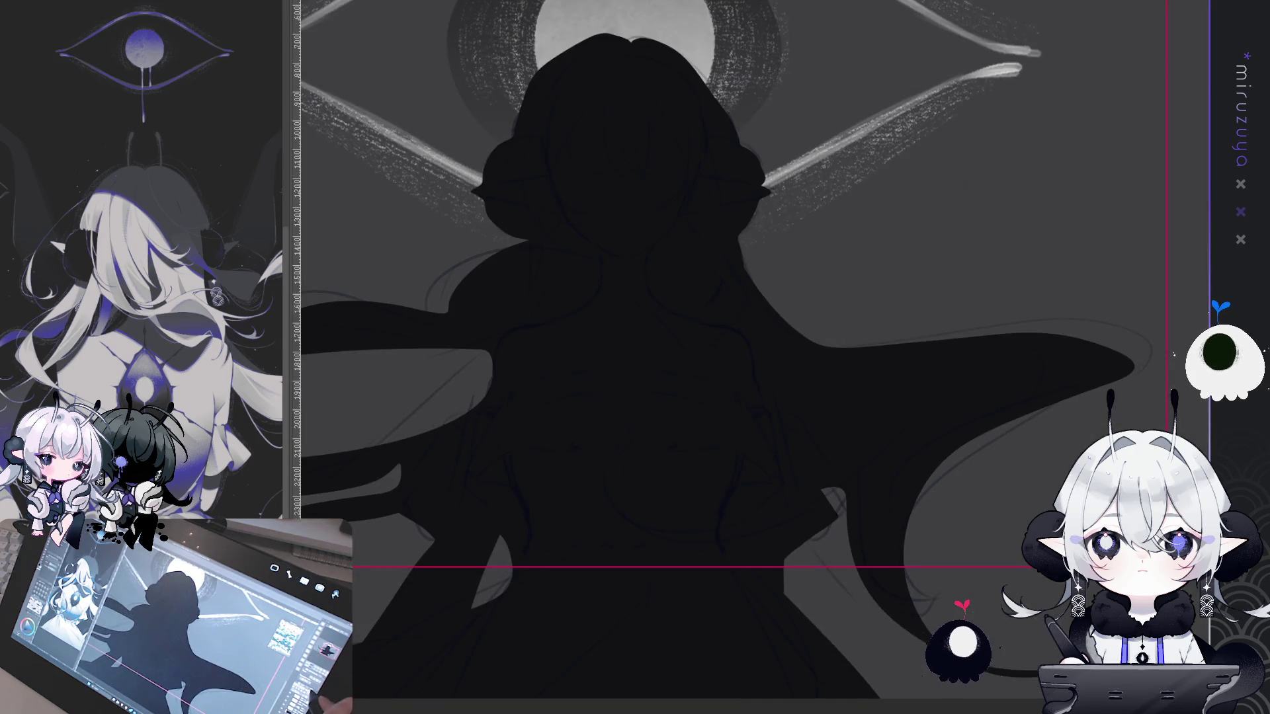
pyautogui.hotkey('ctrl', '0')
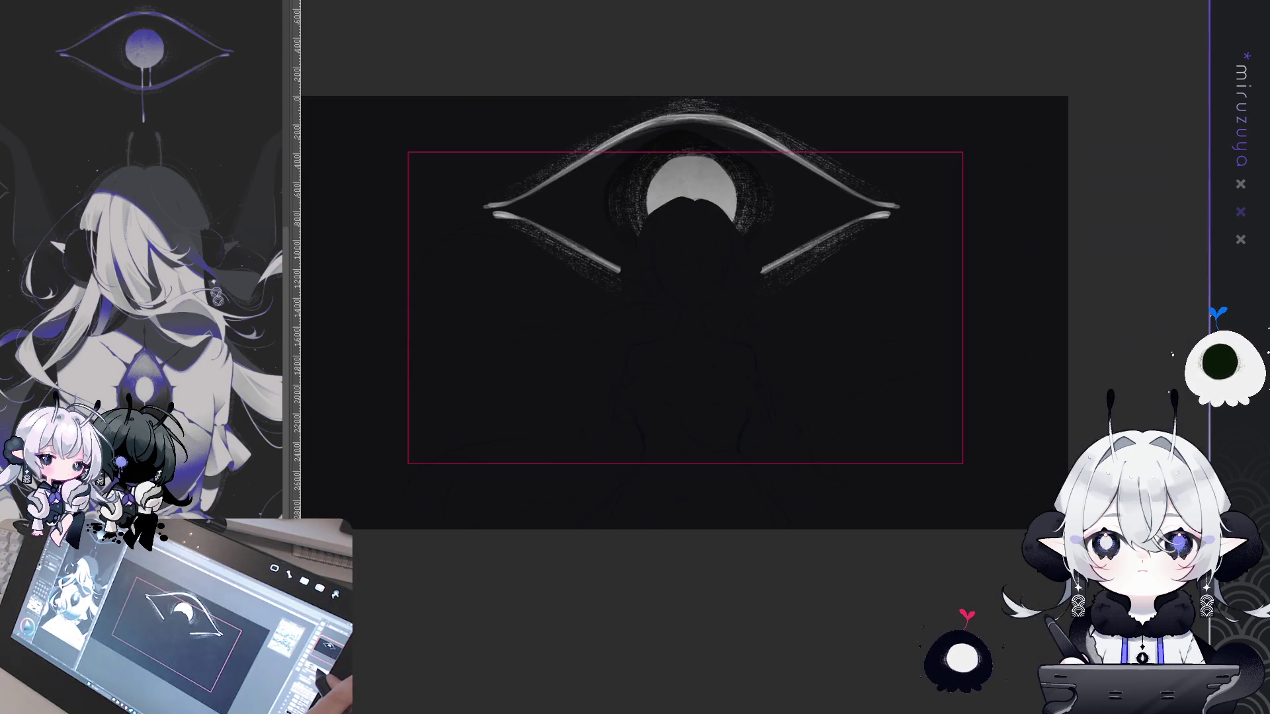
pyautogui.scroll(2, 690, 333)
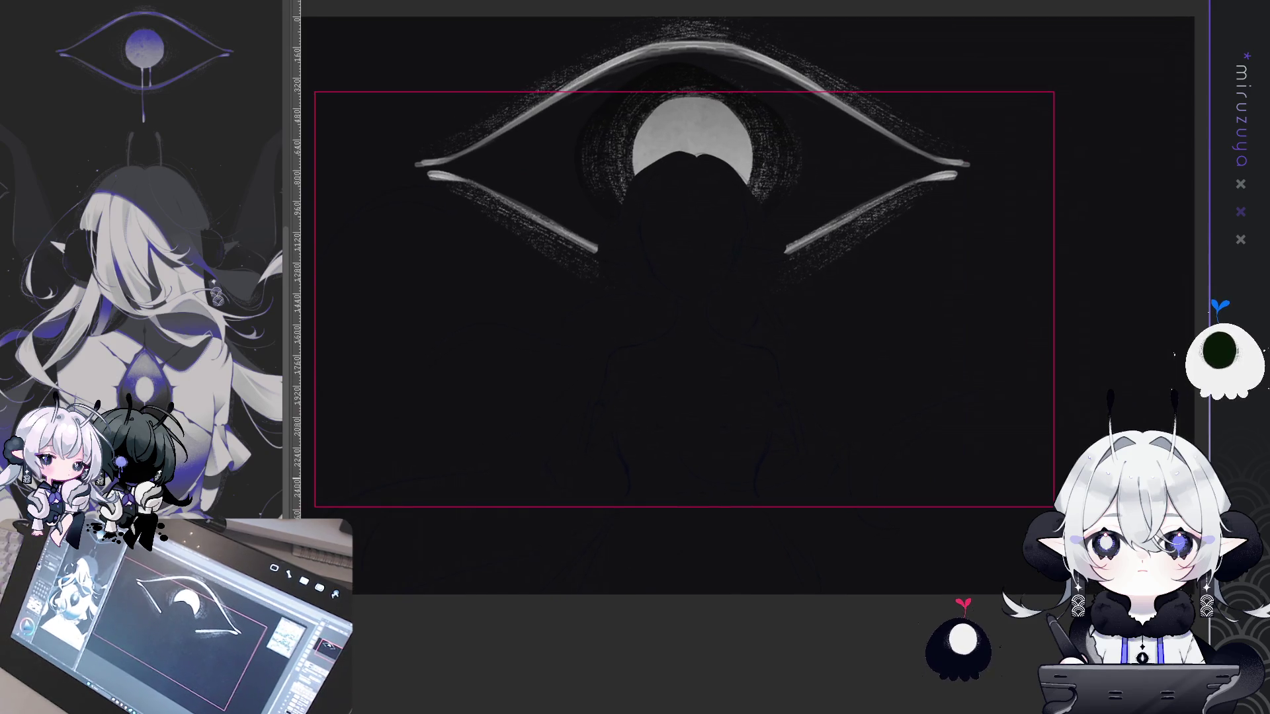
pyautogui.hotkey('ctrl', 'h')
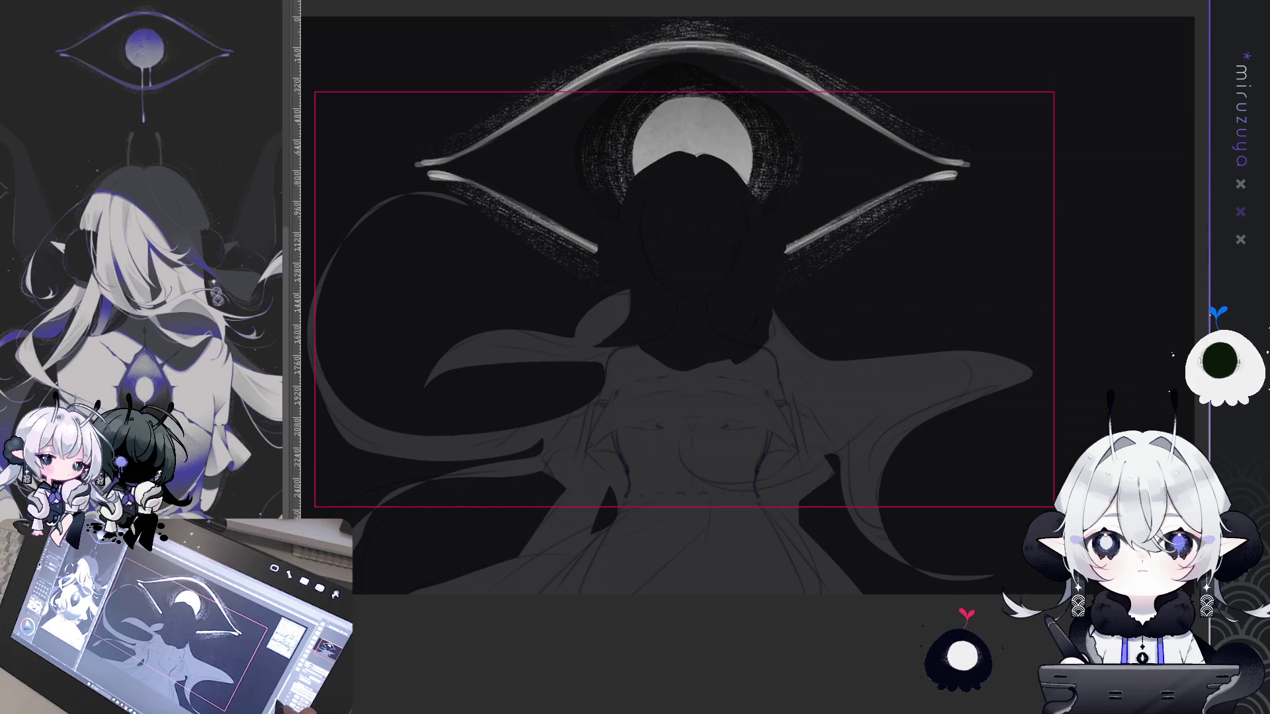
# Lasso the collar and both sides of the dress and fill them dark
pyautogui.moveTo(640, 345)
pyautogui.mouseDown()
pyautogui.moveTo(602, 399)
pyautogui.moveTo(720, 383)
pyautogui.moveTo(783, 402)
pyautogui.moveTo(773, 347)
pyautogui.moveTo(642, 344)
pyautogui.mouseUp()
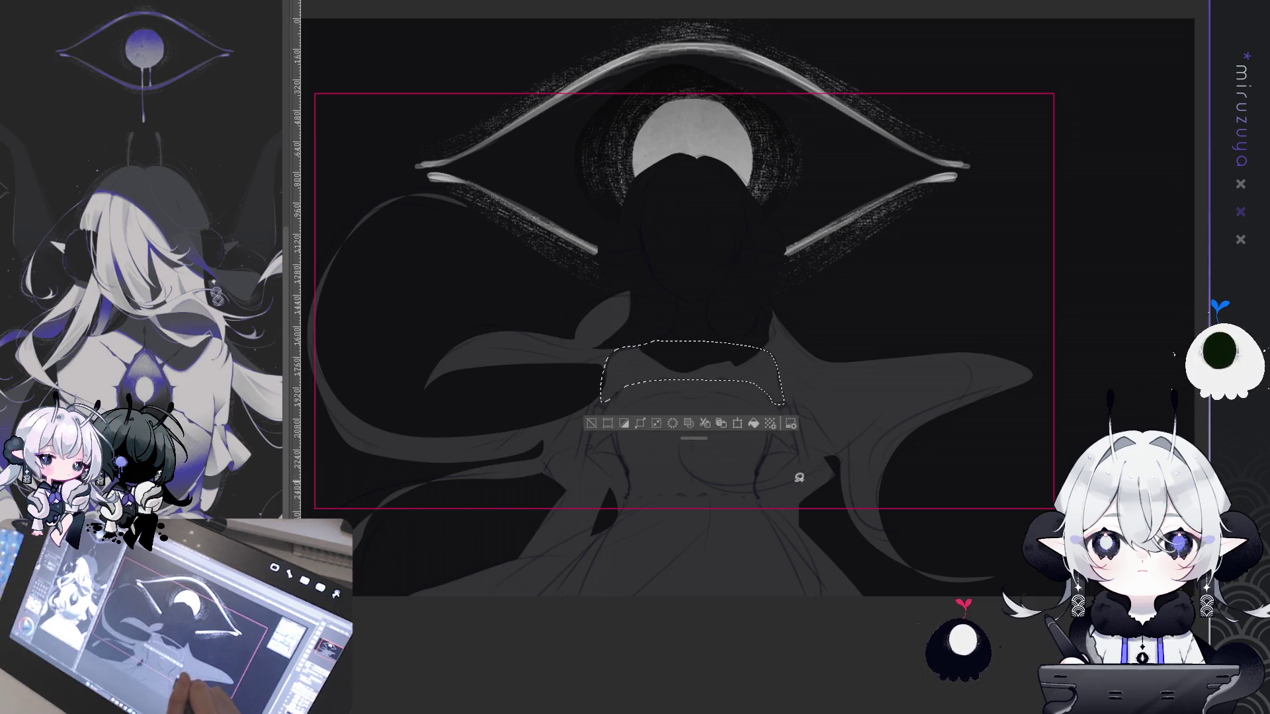
pyautogui.moveTo(797, 455)
pyautogui.mouseDown()
pyautogui.moveTo(799, 522)
pyautogui.moveTo(765, 492)
pyautogui.moveTo(798, 463)
pyautogui.moveTo(798, 526)
pyautogui.moveTo(760, 490)
pyautogui.moveTo(766, 454)
pyautogui.moveTo(797, 452)
pyautogui.mouseUp()
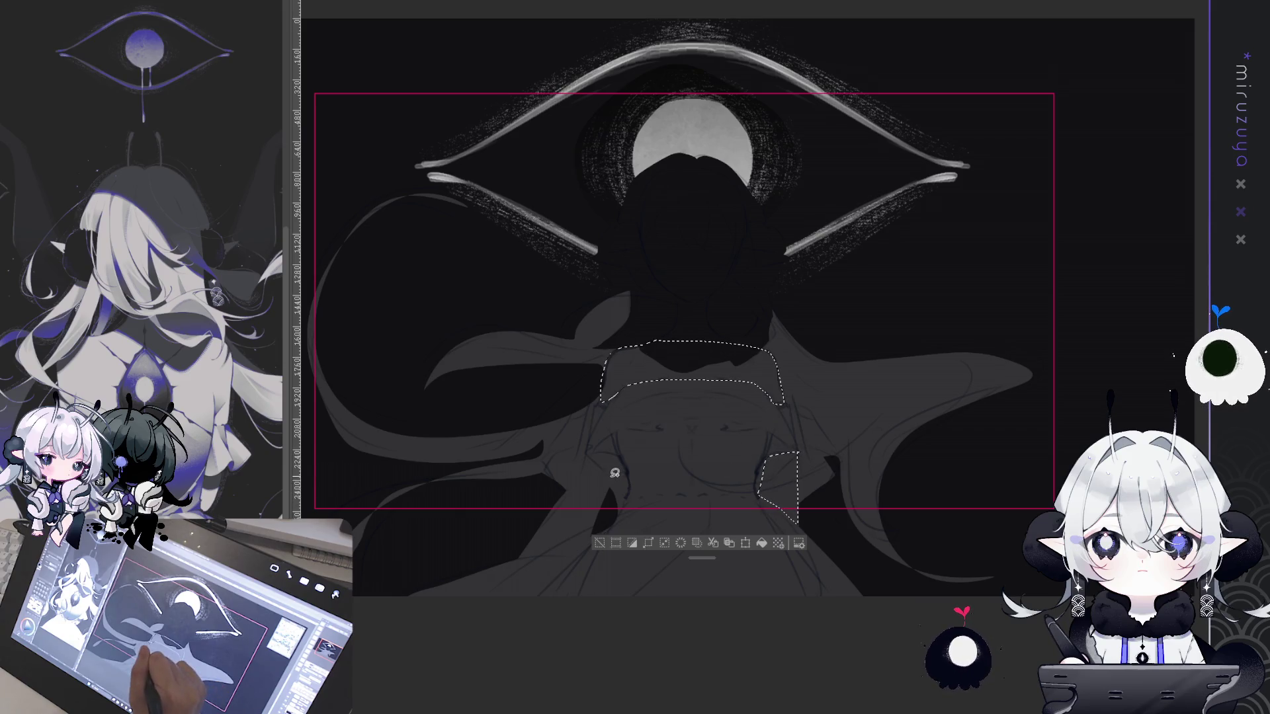
pyautogui.moveTo(613, 469)
pyautogui.mouseDown()
pyautogui.moveTo(593, 529)
pyautogui.moveTo(528, 554)
pyautogui.moveTo(590, 460)
pyautogui.moveTo(602, 464)
pyautogui.mouseUp()
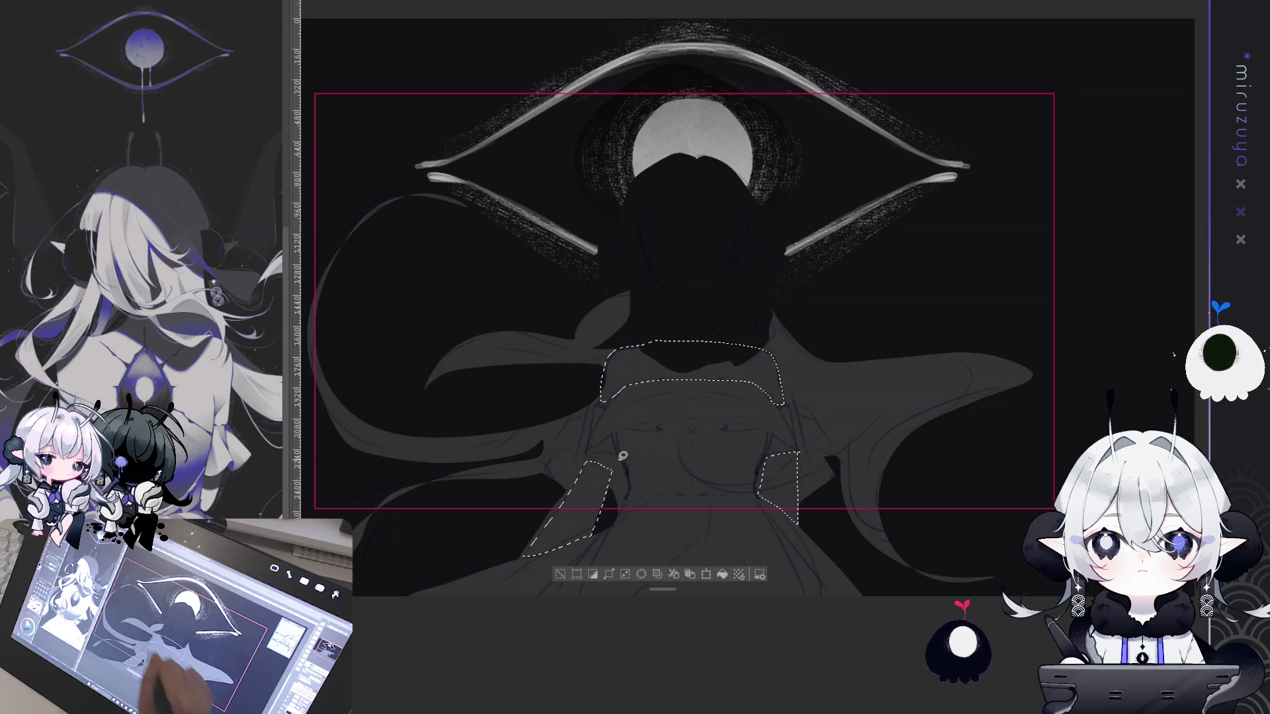
pyautogui.click(722, 574)
pyautogui.hotkey('ctrl', 'd')
pyautogui.moveTo(761, 634)
pyautogui.mouseDown()
pyautogui.moveTo(807, 589)
pyautogui.moveTo(784, 649)
pyautogui.mouseUp()
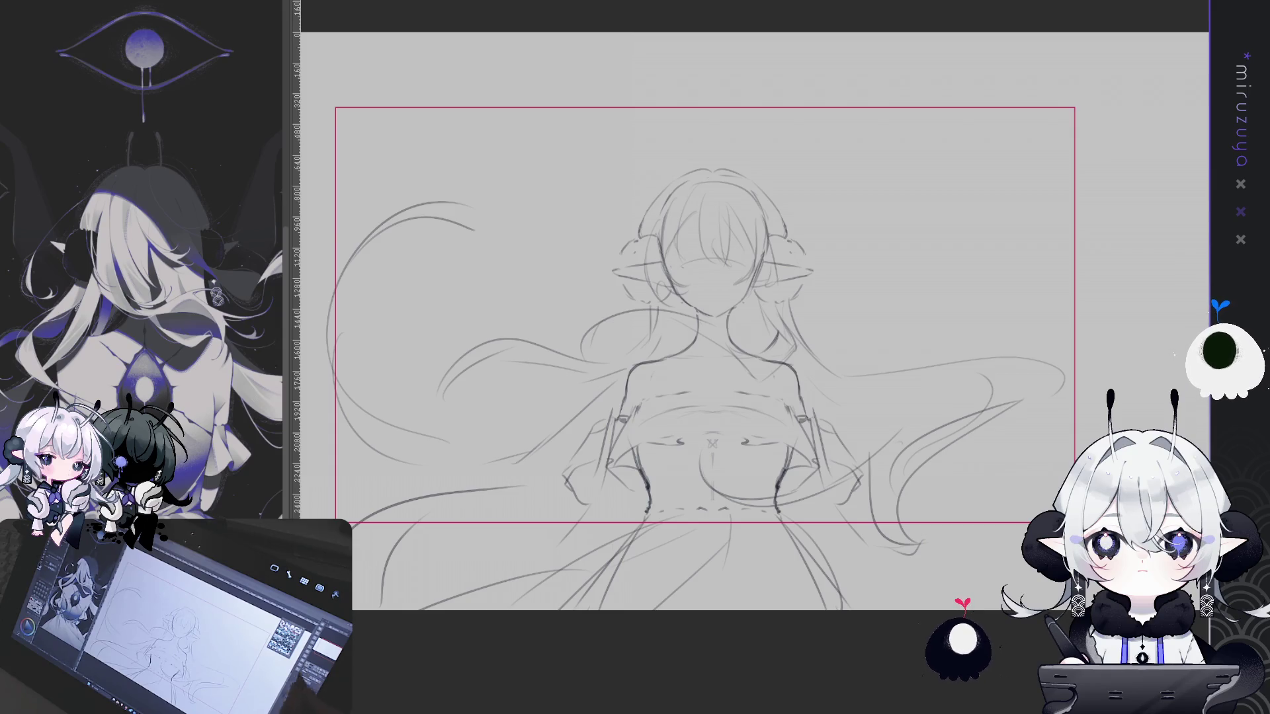
# Shift the canvas view slightly right and up to frame the line sketch
pyautogui.moveTo(705, 357); pyautogui.dragTo(725, 341)
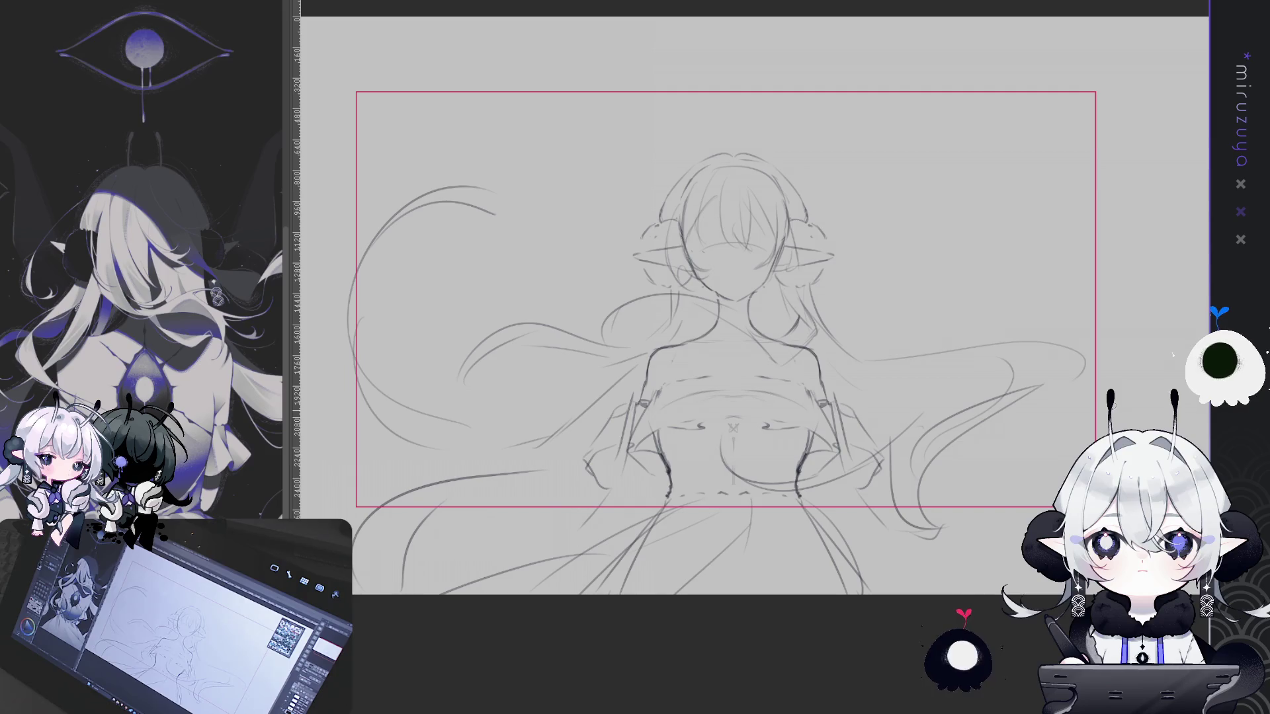
# Undo the latest arm, hand, torso and waist strokes with Ctrl+Z
pyautogui.hotkey('ctrl', 'z')
pyautogui.hotkey('ctrl', 'y')
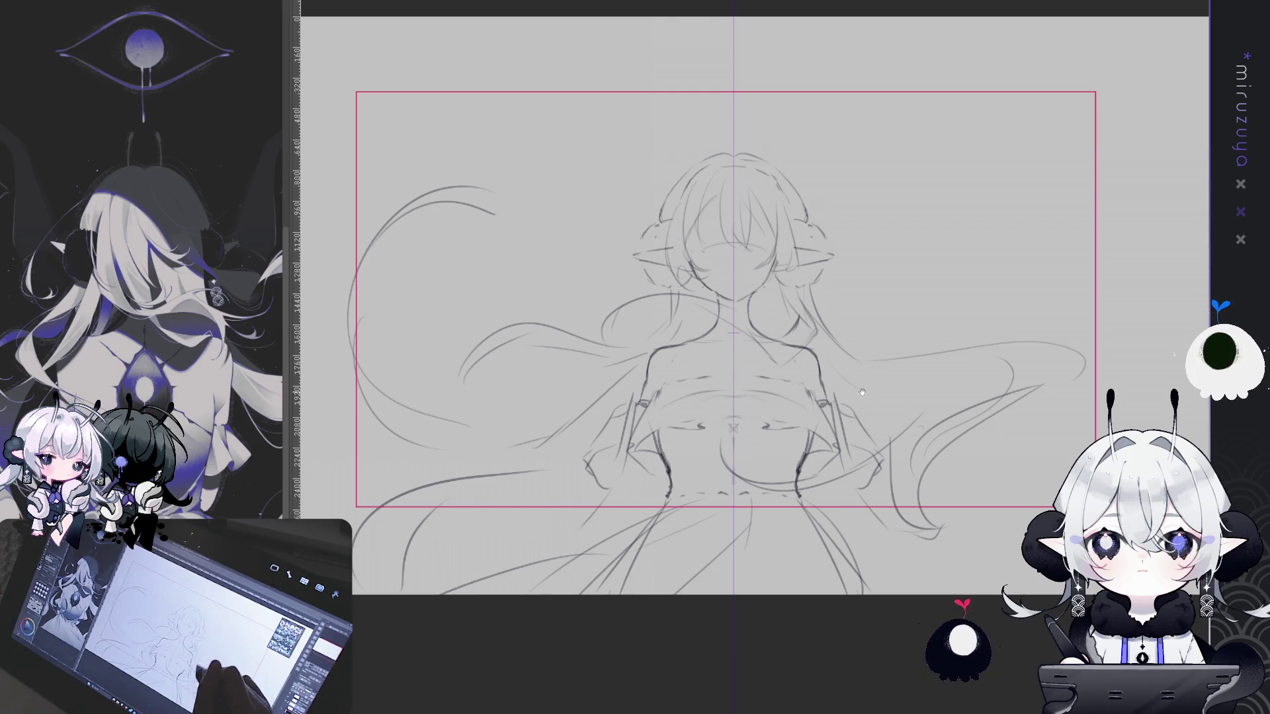
pyautogui.scroll(-2, 795, 266)
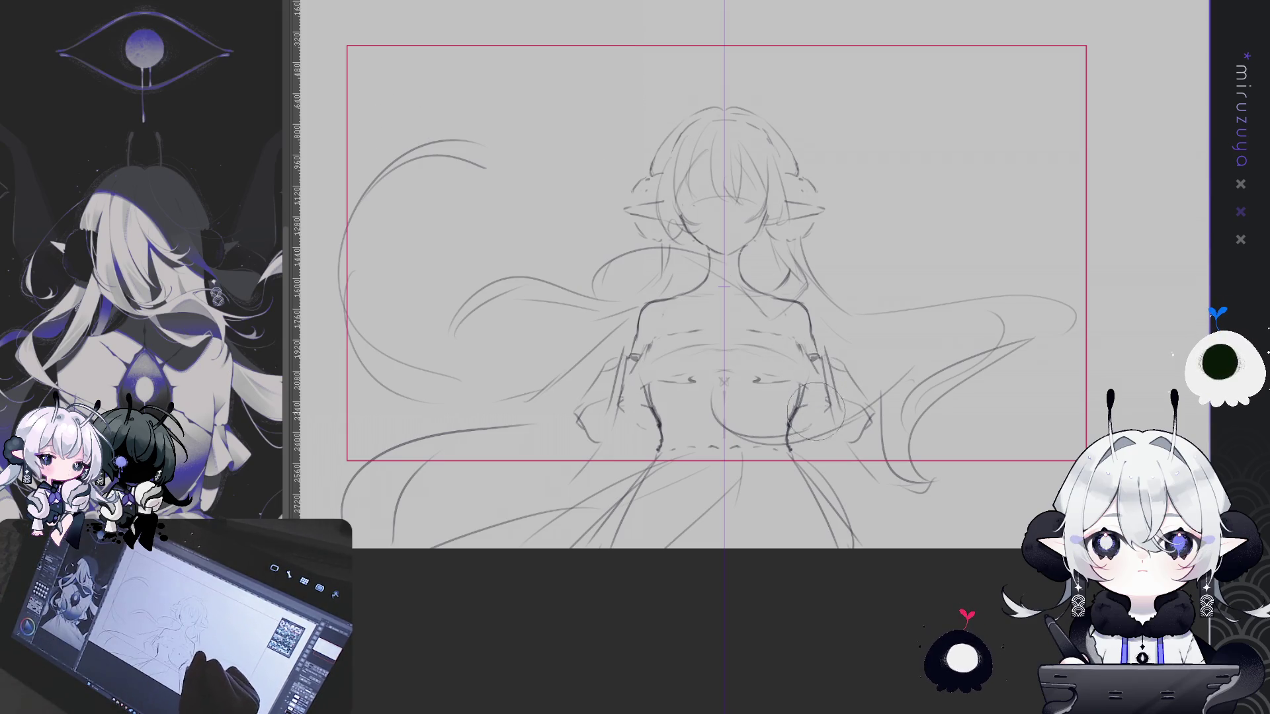
pyautogui.hotkey('ctrl', 'z')
pyautogui.hotkey('ctrl', 'z')
pyautogui.hotkey('ctrl', 'z')
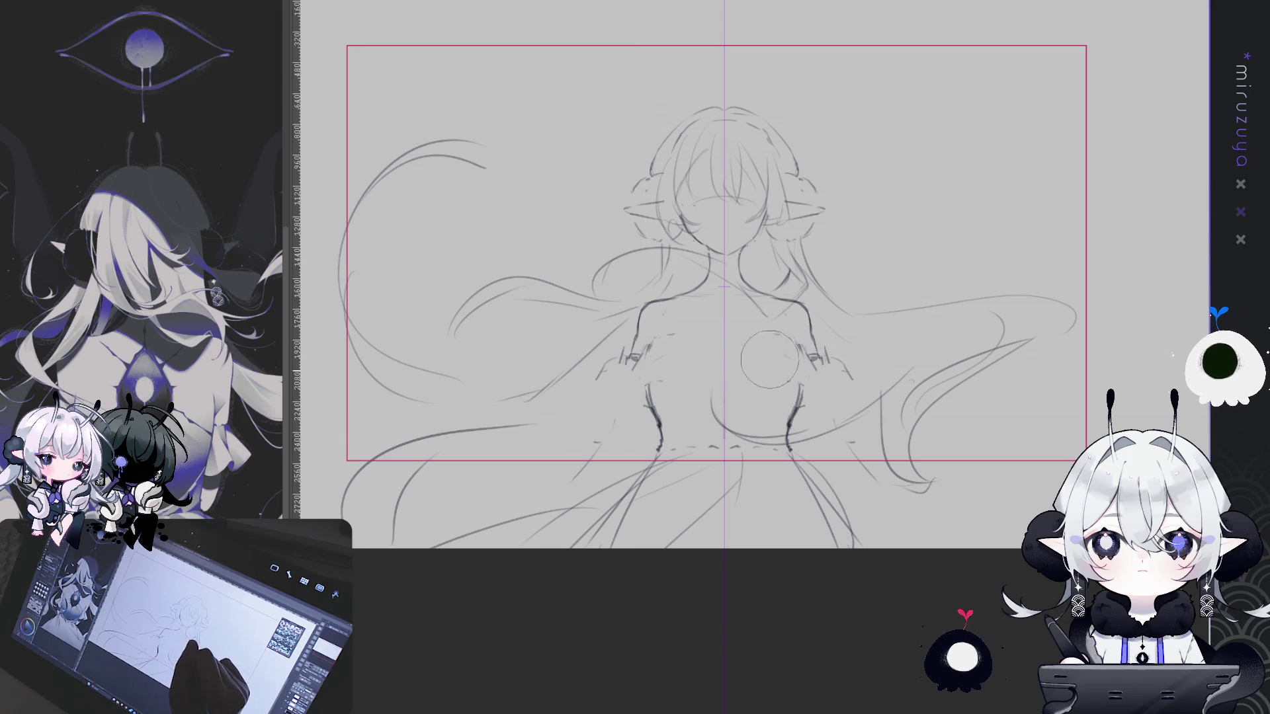
pyautogui.hotkey('ctrl', 'z')
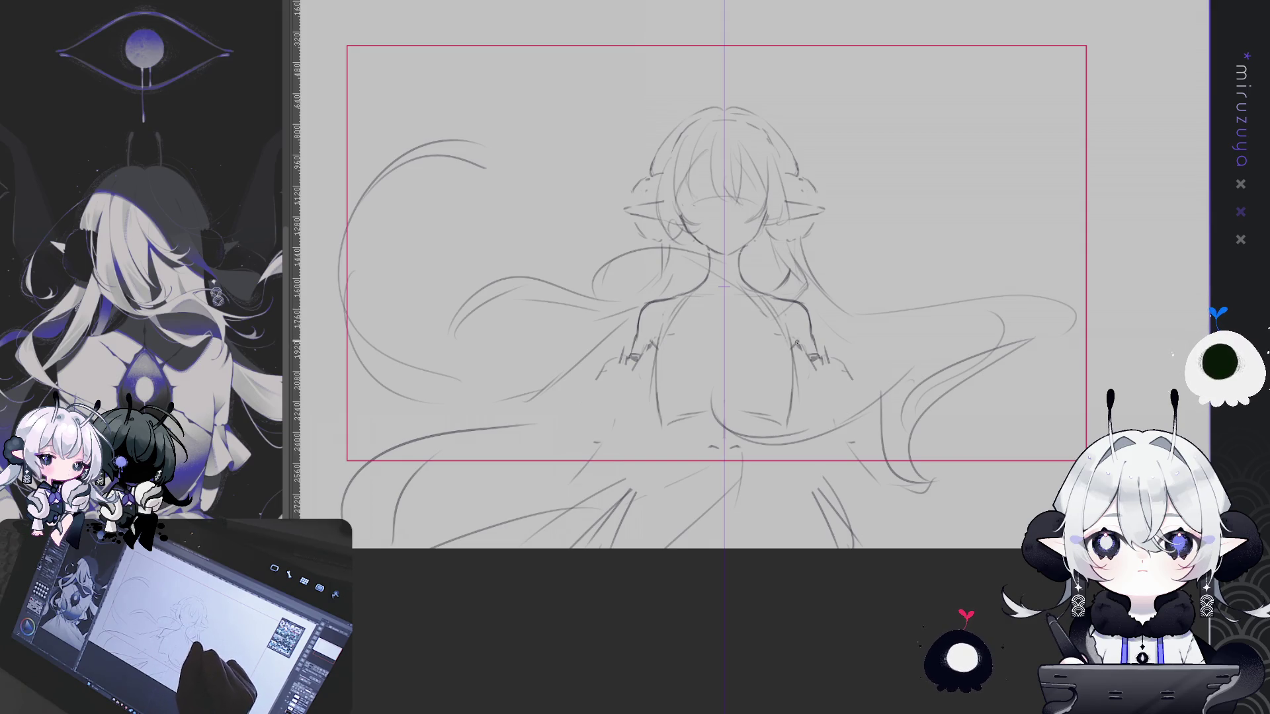
# Add mirrored shoulder strokes and sketch an arc above the head
pyautogui.moveTo(798, 350); pyautogui.dragTo(791, 339)
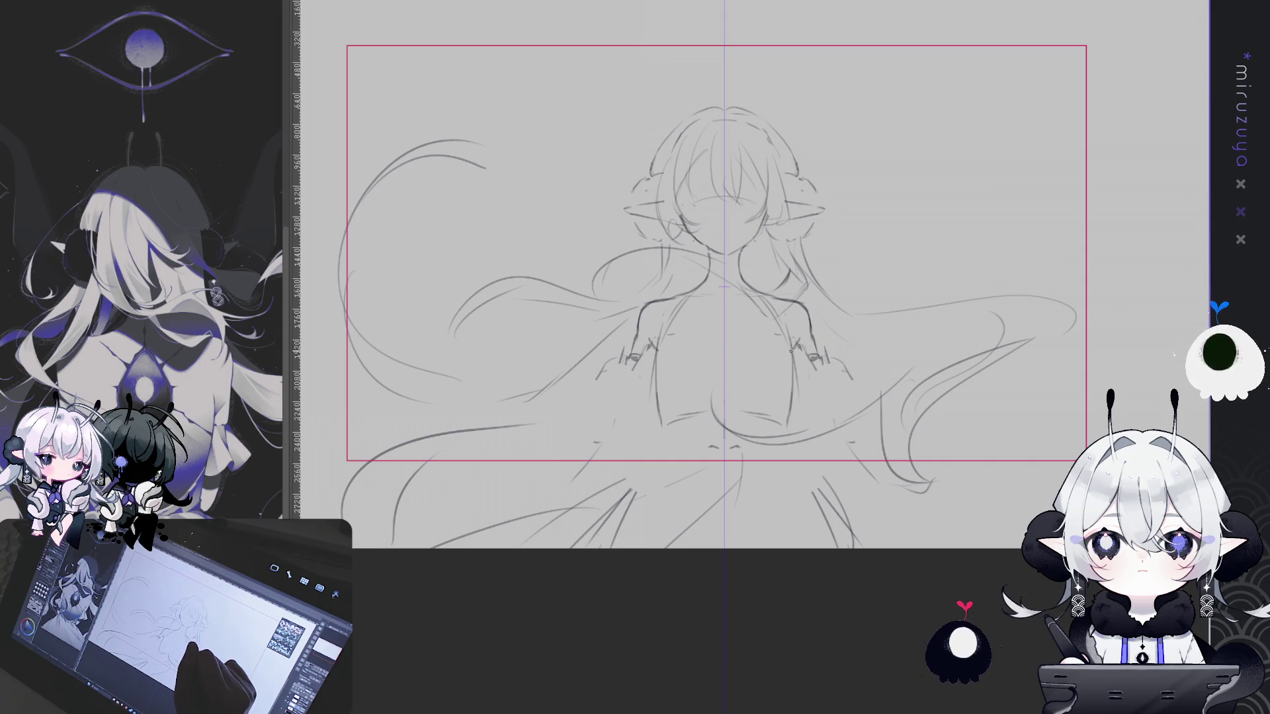
pyautogui.moveTo(941, 320); pyautogui.dragTo(957, 330)
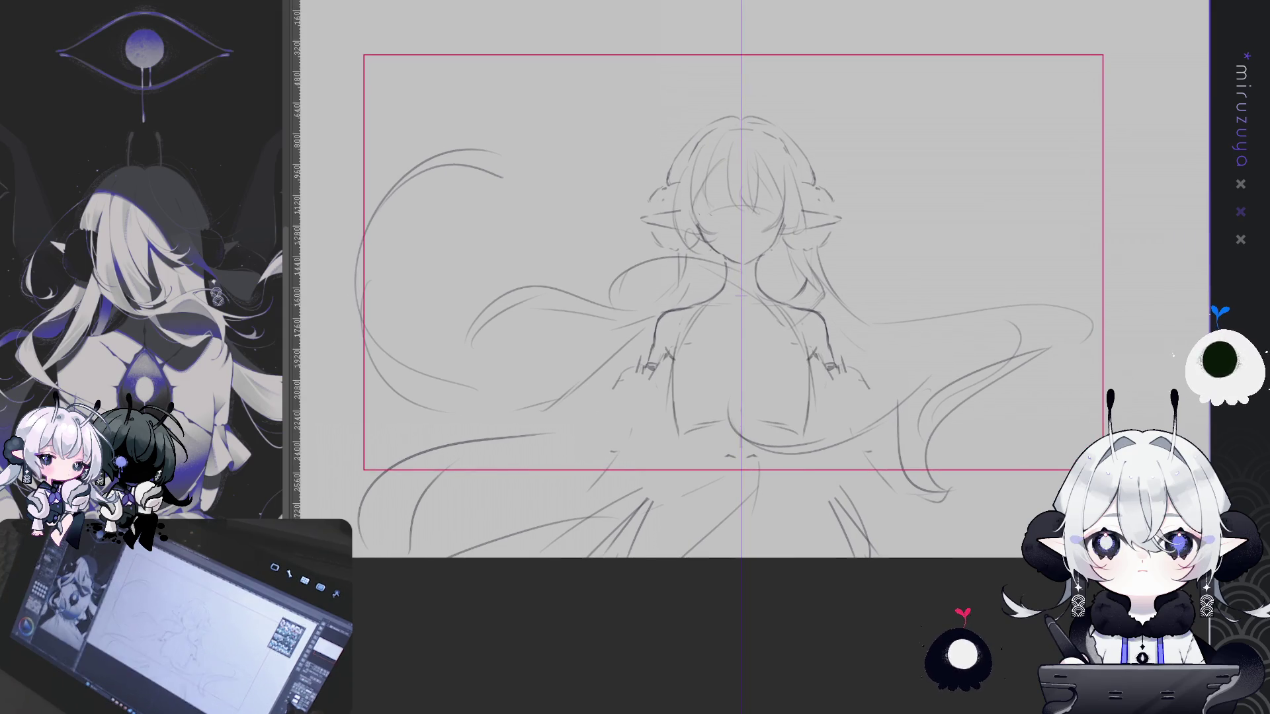
pyautogui.moveTo(703, 229); pyautogui.dragTo(670, 265)
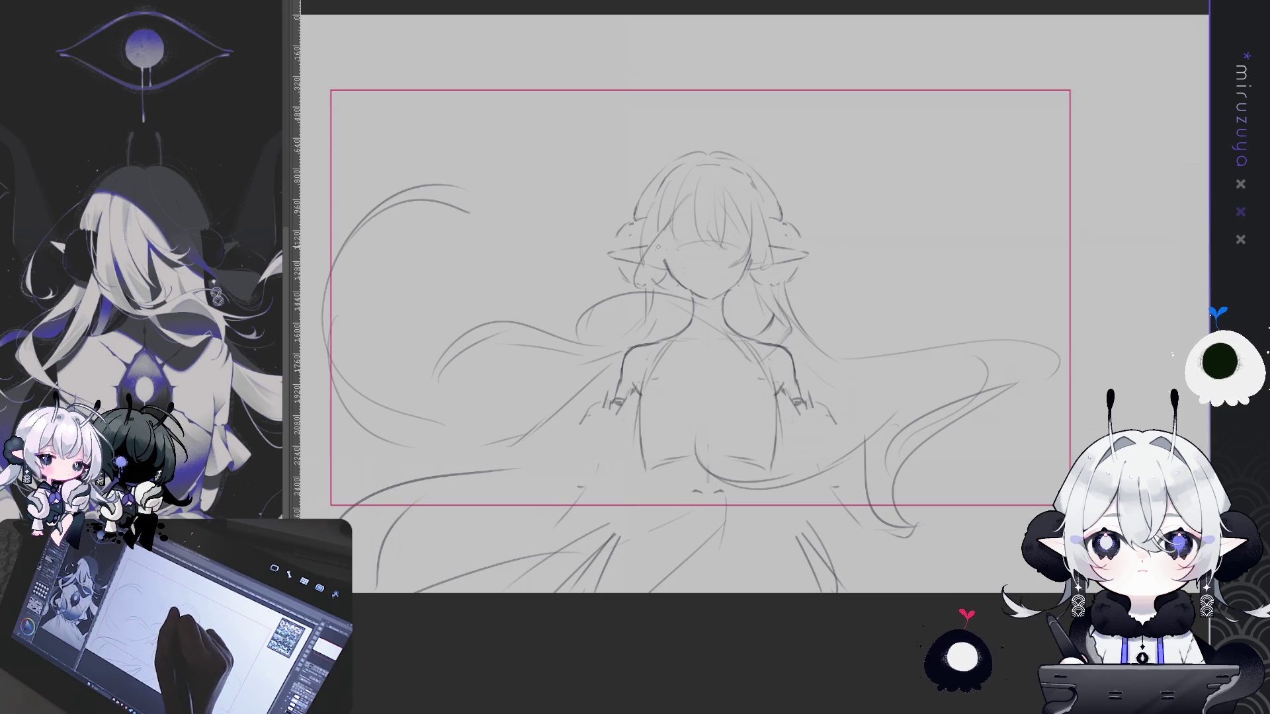
pyautogui.moveTo(804, 270); pyautogui.dragTo(851, 279)
pyautogui.moveTo(618, 230); pyautogui.dragTo(754, 159)
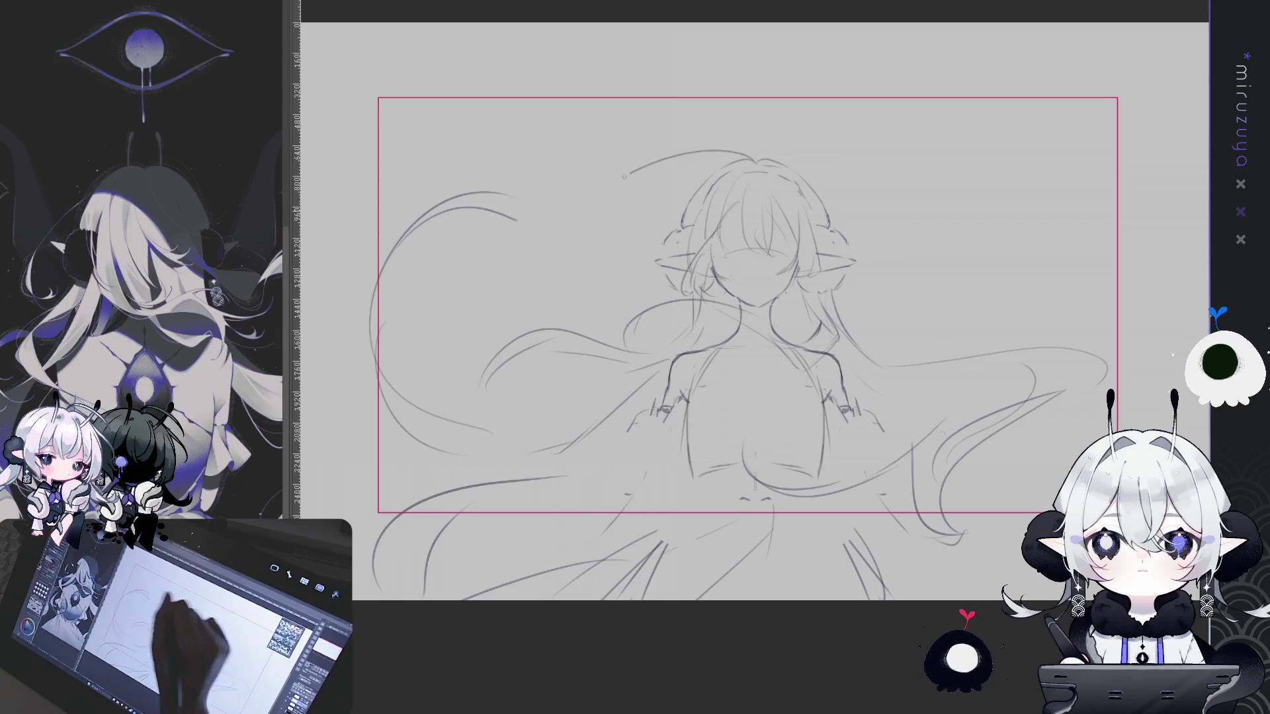
# Erase the old long hair strand and curved skirt strokes on the right
pyautogui.moveTo(914, 291); pyautogui.dragTo(816, 247)
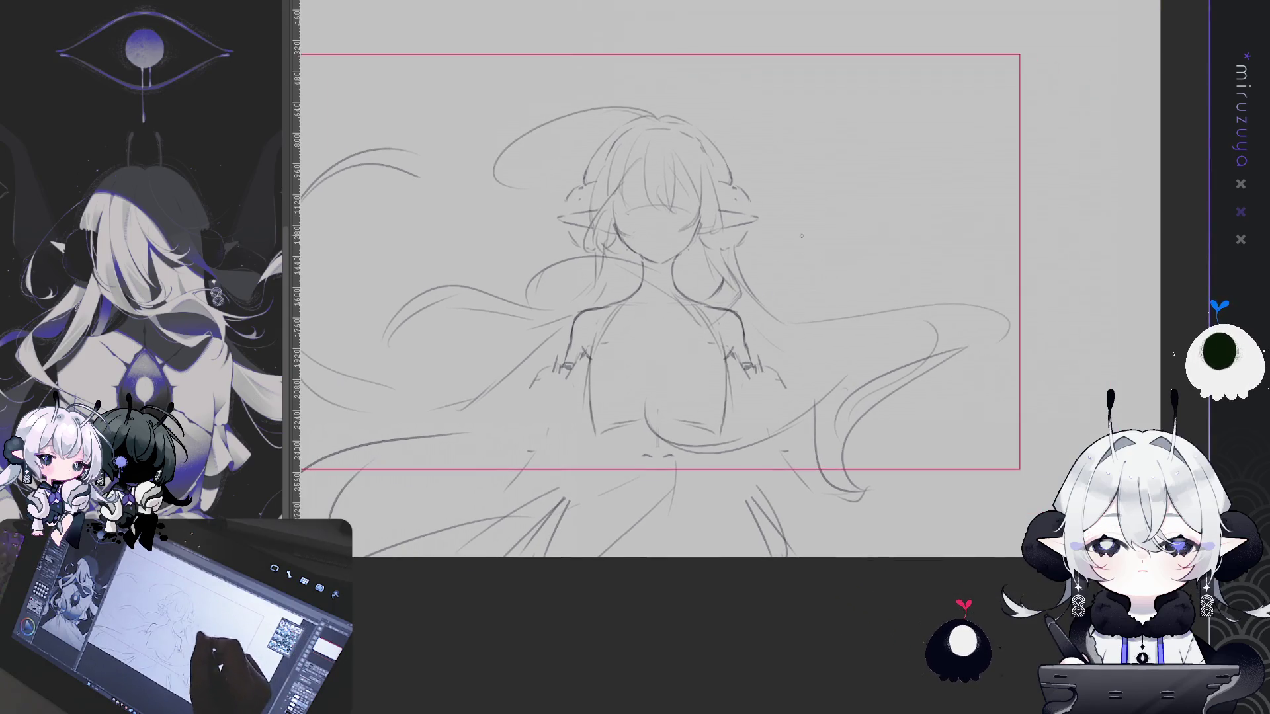
pyautogui.moveTo(754, 317); pyautogui.dragTo(945, 303)
pyautogui.moveTo(985, 388)
pyautogui.mouseDown()
pyautogui.moveTo(845, 504)
pyautogui.moveTo(691, 456)
pyautogui.moveTo(785, 414)
pyautogui.moveTo(864, 433)
pyautogui.mouseUp()
# Redraw long hair strands flowing down the right, plus a short stroke below the chest
pyautogui.press('p')
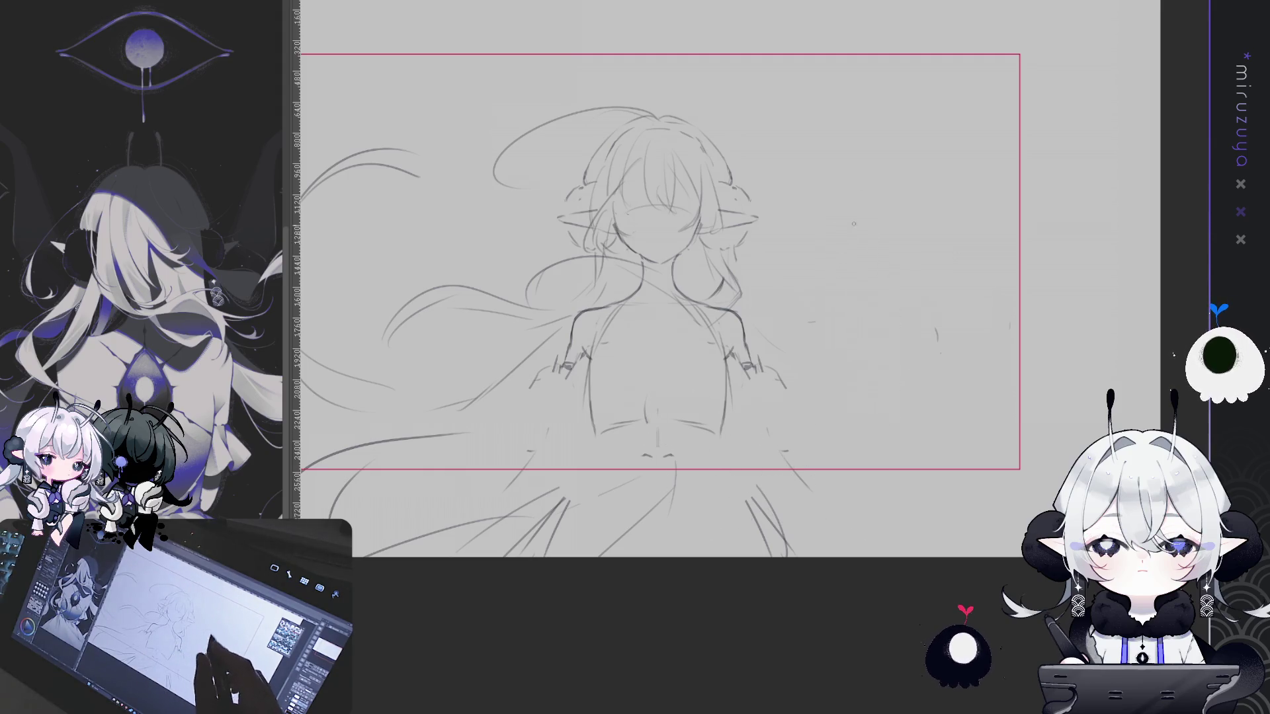
pyautogui.moveTo(764, 255)
pyautogui.mouseDown()
pyautogui.moveTo(783, 353)
pyautogui.moveTo(818, 397)
pyautogui.moveTo(816, 423)
pyautogui.mouseUp()
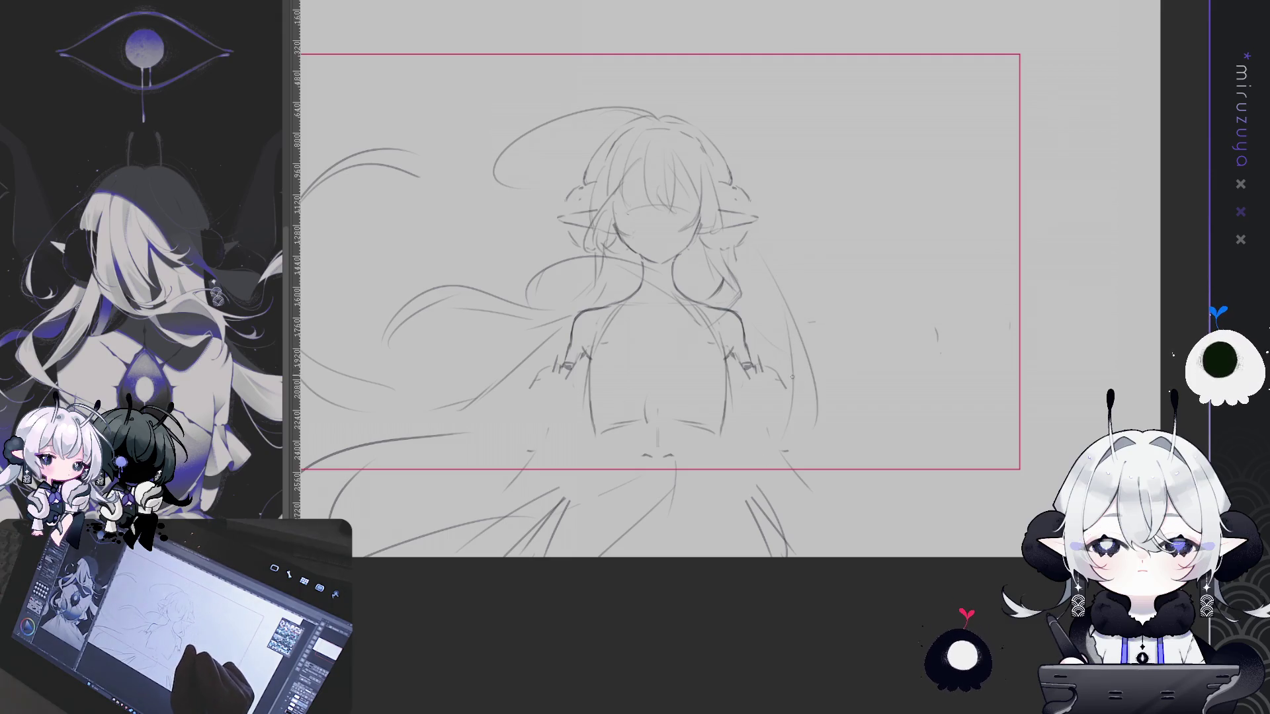
pyautogui.moveTo(814, 361); pyautogui.dragTo(843, 506)
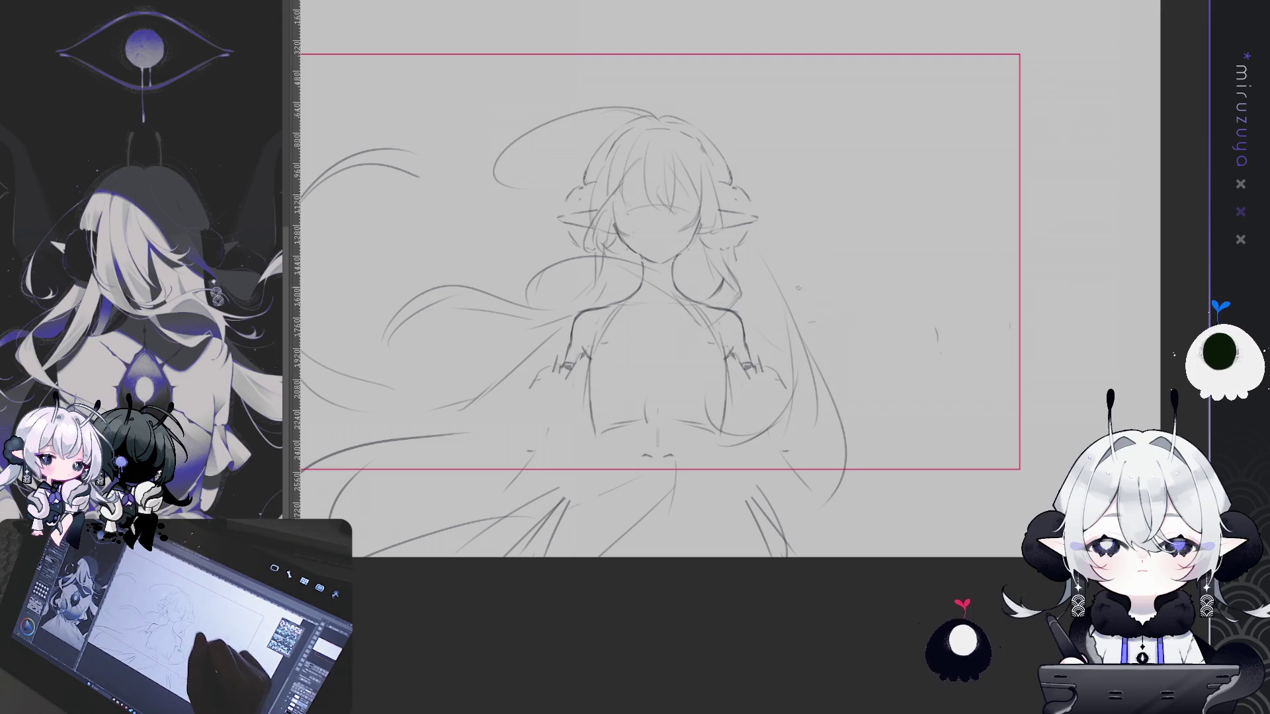
pyautogui.moveTo(802, 300); pyautogui.dragTo(879, 523)
pyautogui.moveTo(853, 394); pyautogui.dragTo(832, 523)
pyautogui.moveTo(677, 479); pyautogui.dragTo(711, 424)
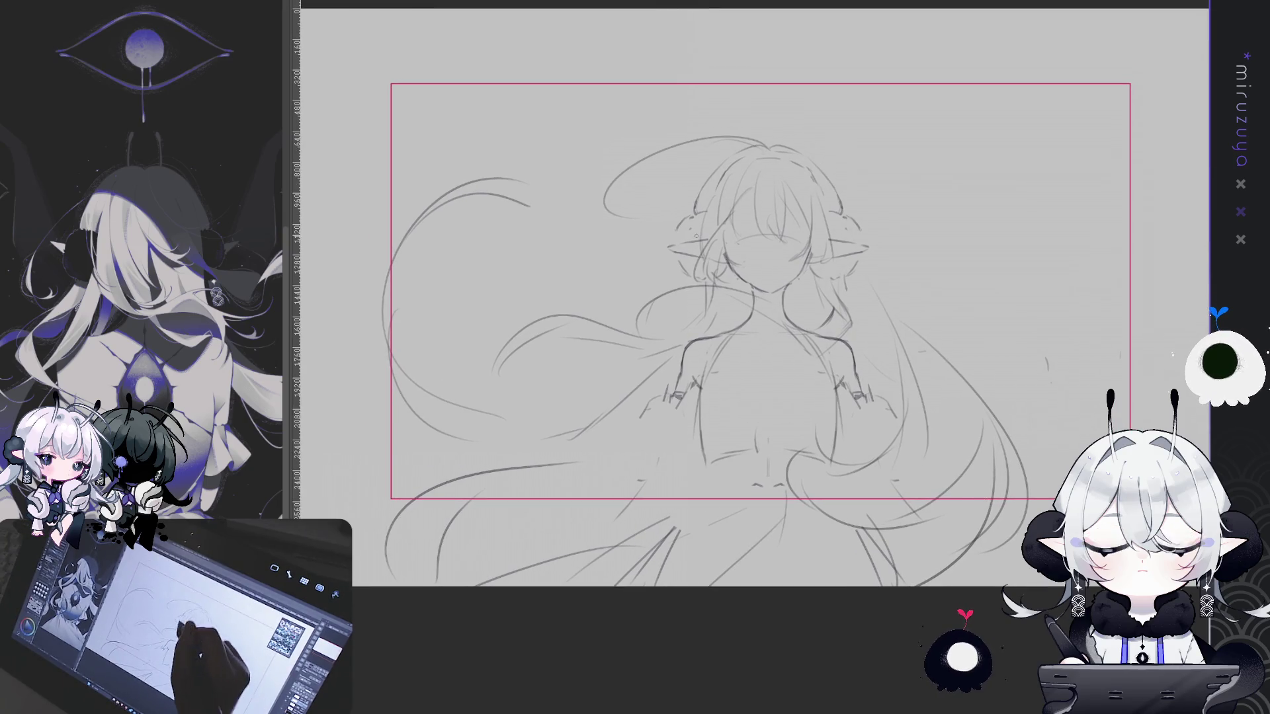
# Erase stray strokes left of the chest and darken the lower hair curve
pyautogui.moveTo(598, 339)
pyautogui.mouseDown()
pyautogui.moveTo(681, 334)
pyautogui.moveTo(699, 301)
pyautogui.mouseUp()
pyautogui.moveTo(609, 381)
pyautogui.mouseDown()
pyautogui.moveTo(437, 557)
pyautogui.moveTo(395, 538)
pyautogui.moveTo(577, 373)
pyautogui.mouseUp()
pyautogui.press('p')
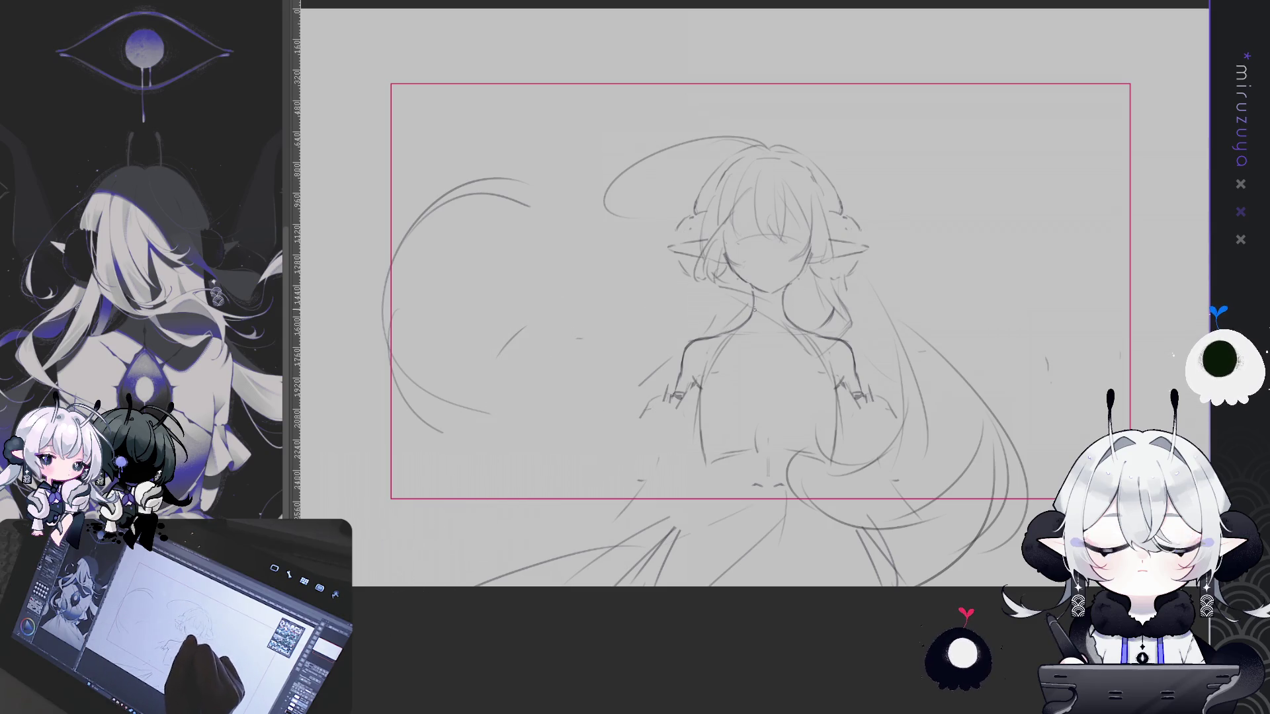
pyautogui.moveTo(893, 524); pyautogui.dragTo(785, 489)
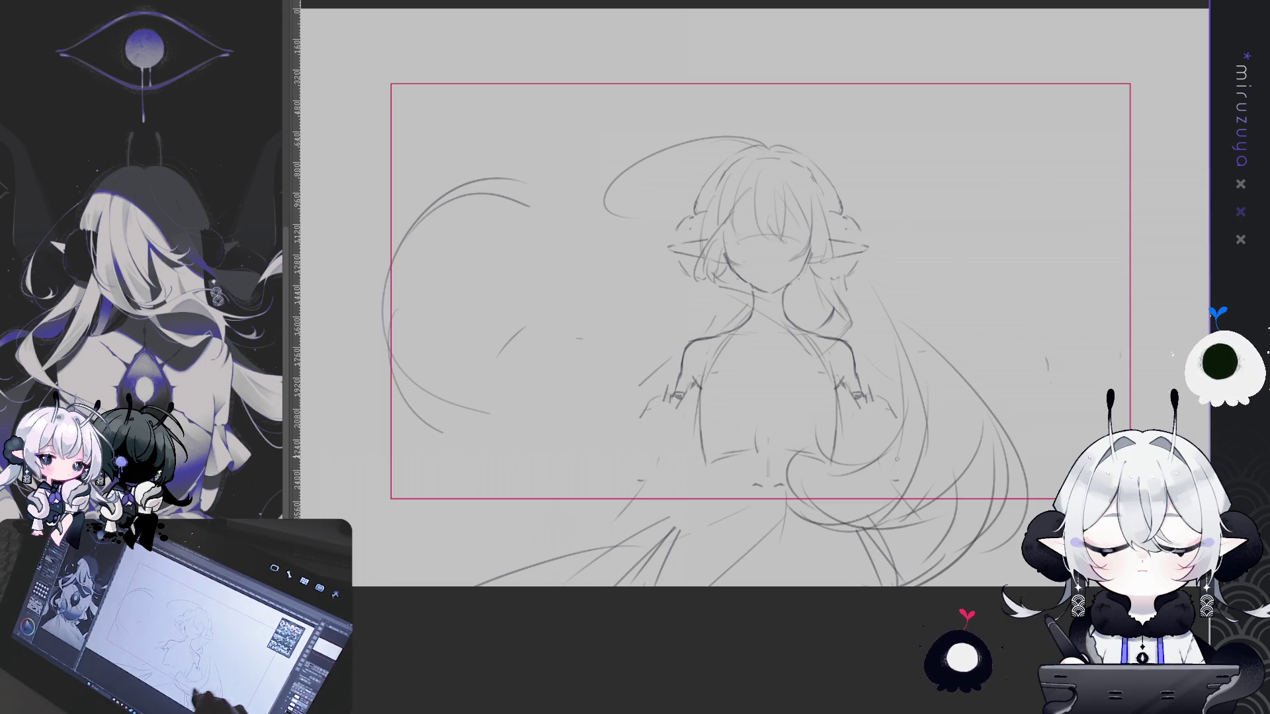
# Sketch curved strands through the left and lower-left hair, then add a vertical symmetry guide
pyautogui.moveTo(693, 285); pyautogui.dragTo(667, 338)
pyautogui.moveTo(445, 263); pyautogui.dragTo(431, 228)
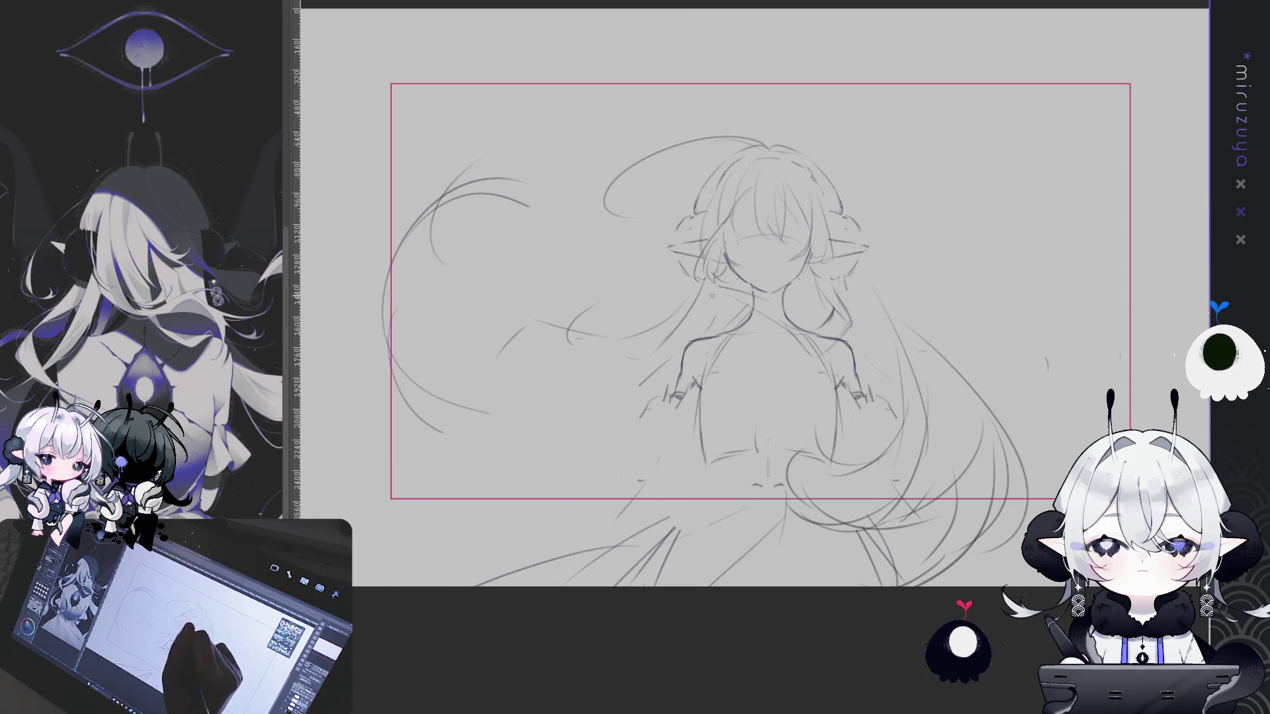
pyautogui.moveTo(618, 326); pyautogui.dragTo(490, 282)
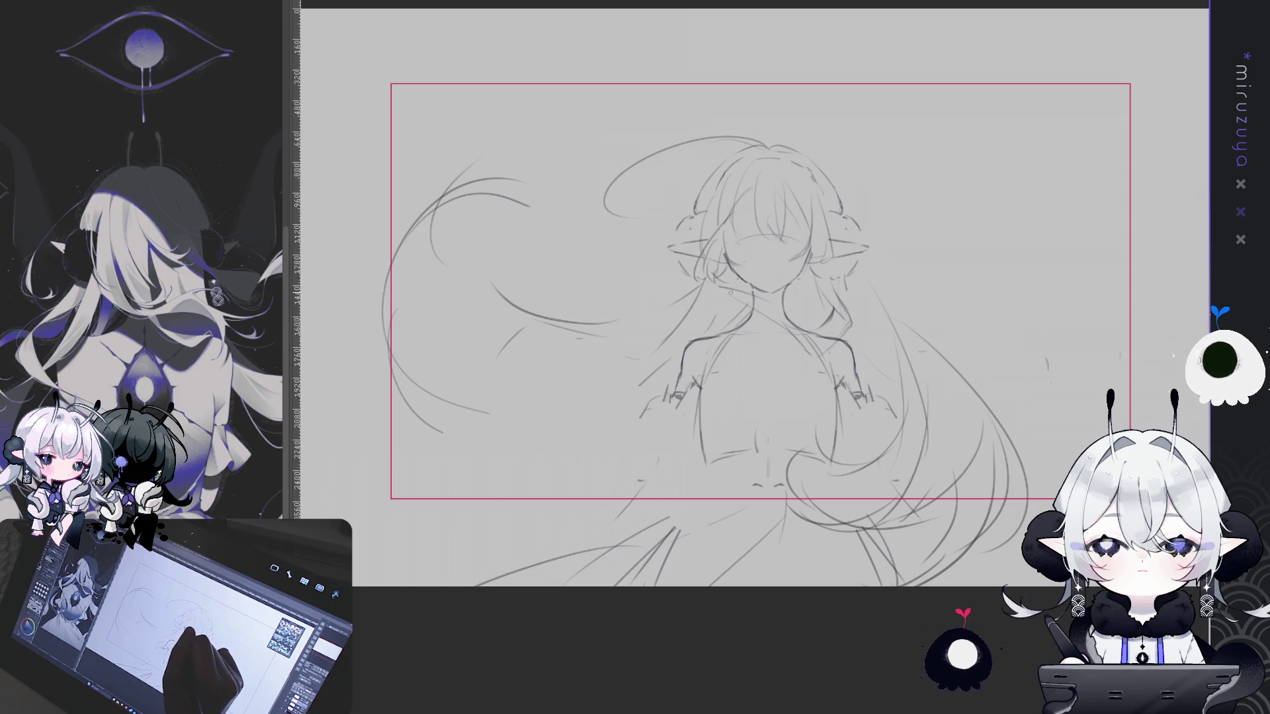
pyautogui.moveTo(387, 420)
pyautogui.mouseDown()
pyautogui.moveTo(490, 374)
pyautogui.moveTo(610, 418)
pyautogui.mouseUp()
pyautogui.moveTo(488, 415); pyautogui.dragTo(470, 463)
pyautogui.moveTo(661, 441)
pyautogui.mouseDown()
pyautogui.moveTo(645, 444)
pyautogui.moveTo(488, 313)
pyautogui.mouseUp()
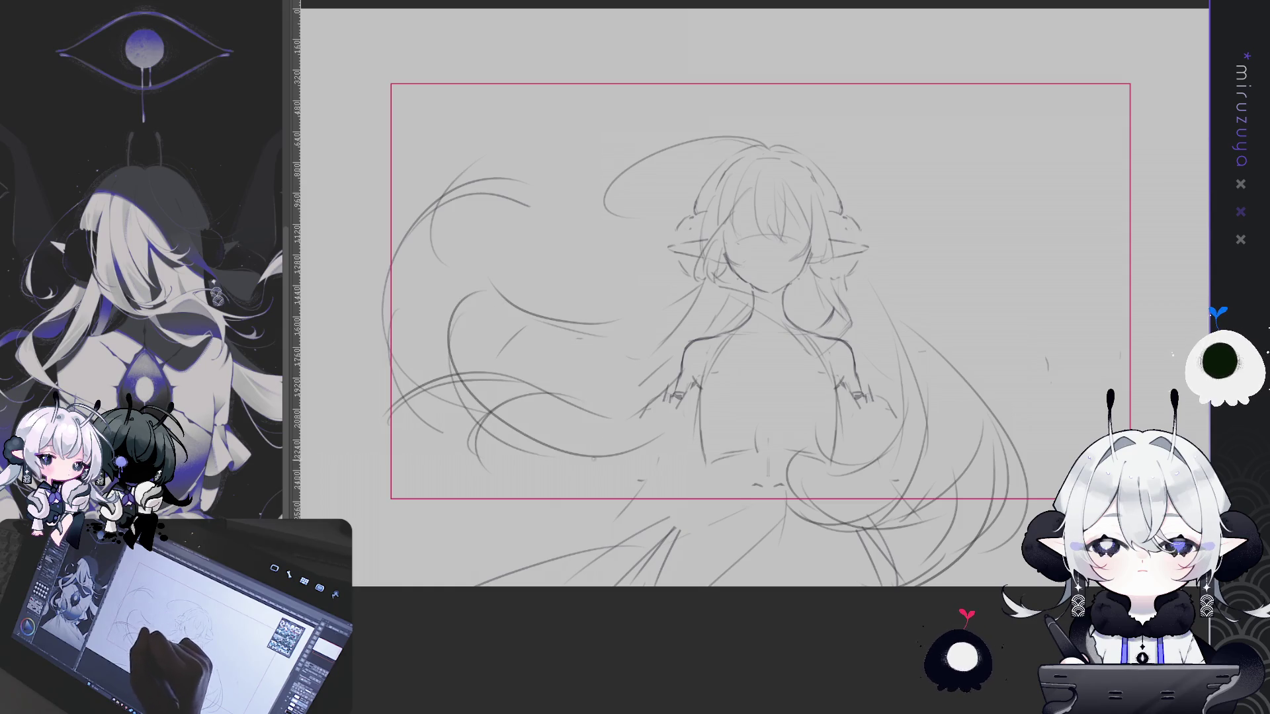
pyautogui.moveTo(647, 445); pyautogui.dragTo(627, 451)
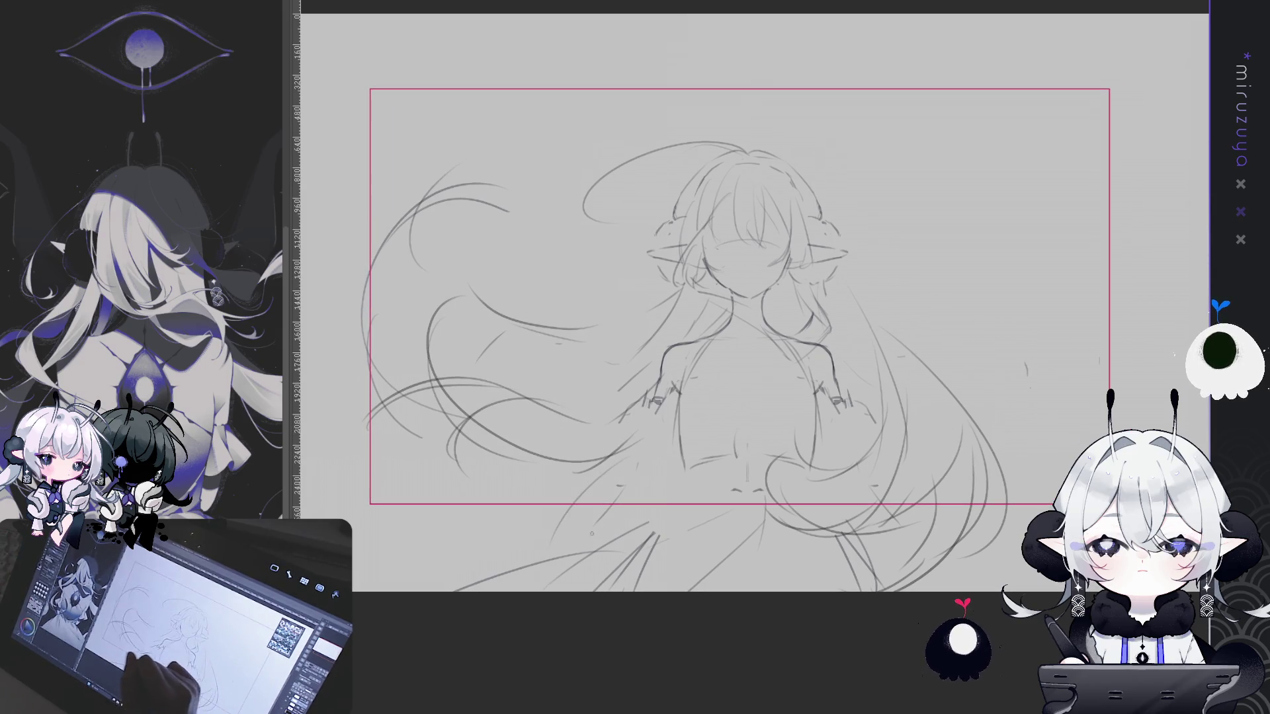
pyautogui.moveTo(970, 460); pyautogui.dragTo(978, 457)
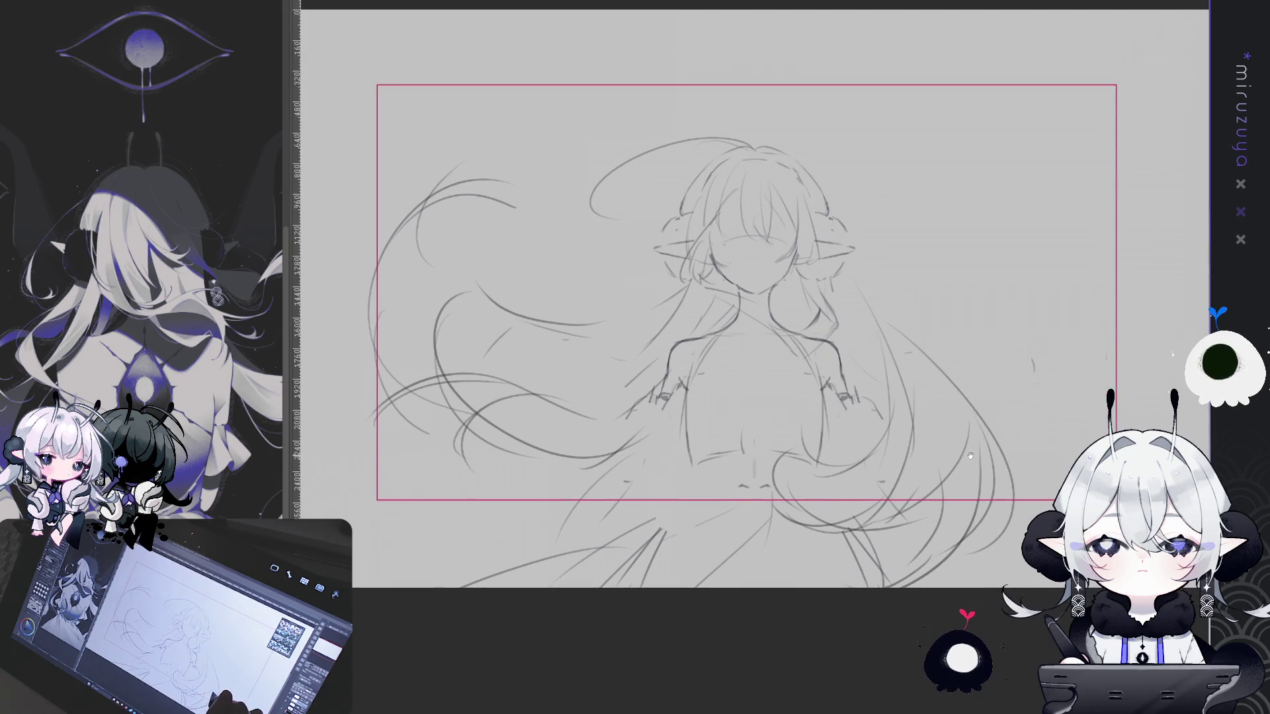
pyautogui.click(754, 325)
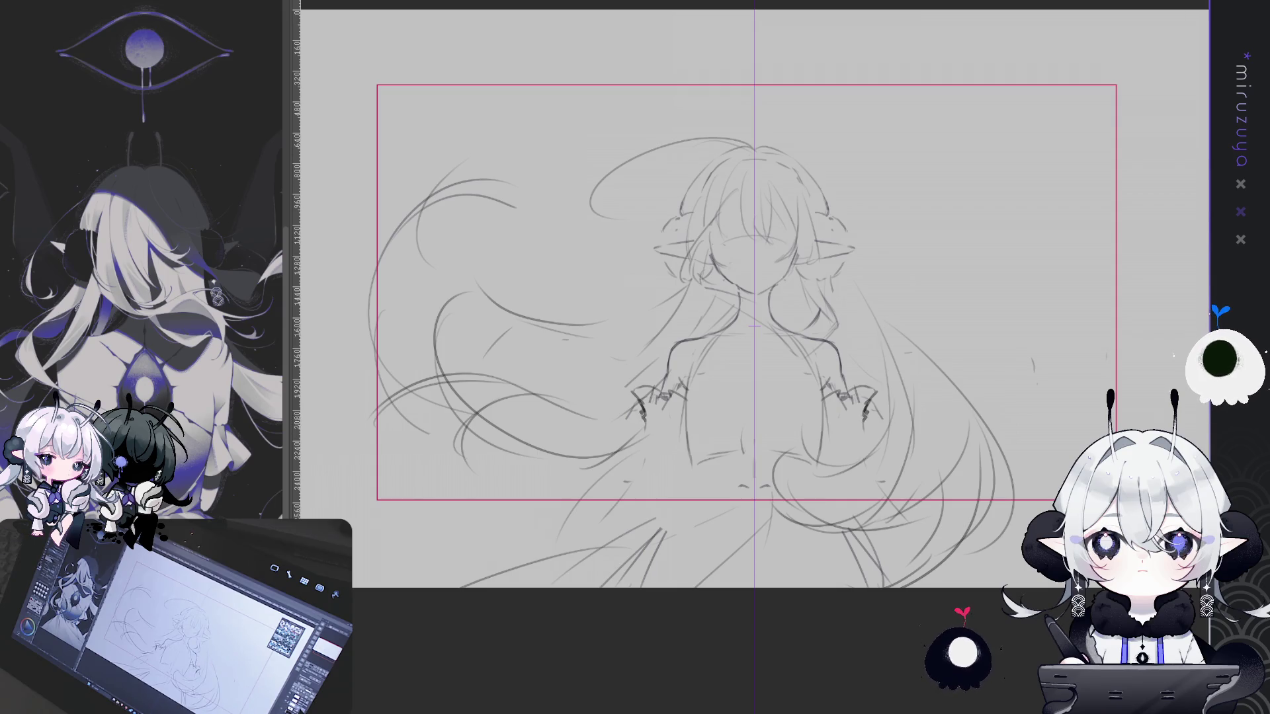
# With the symmetry guide off, add short strokes at lower left and lower right, then restore the guide
pyautogui.hotkey('ctrl', 'shift', 'n')
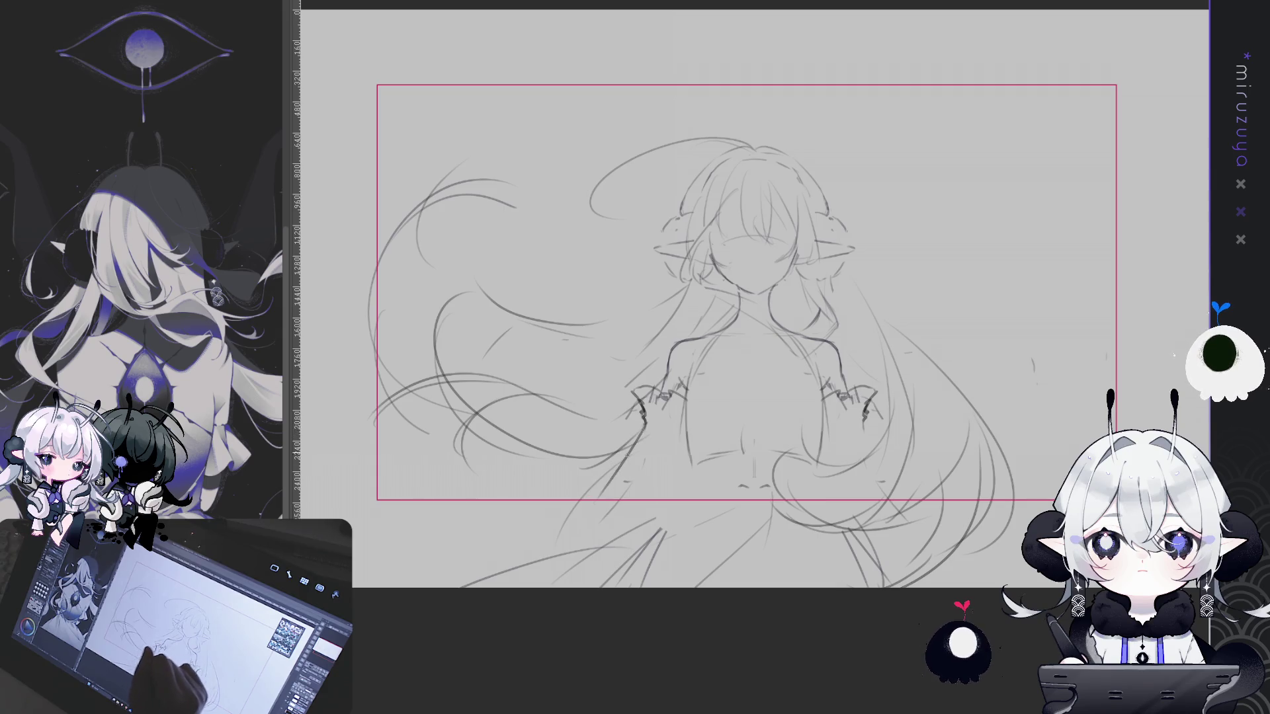
pyautogui.moveTo(569, 529); pyautogui.dragTo(513, 585)
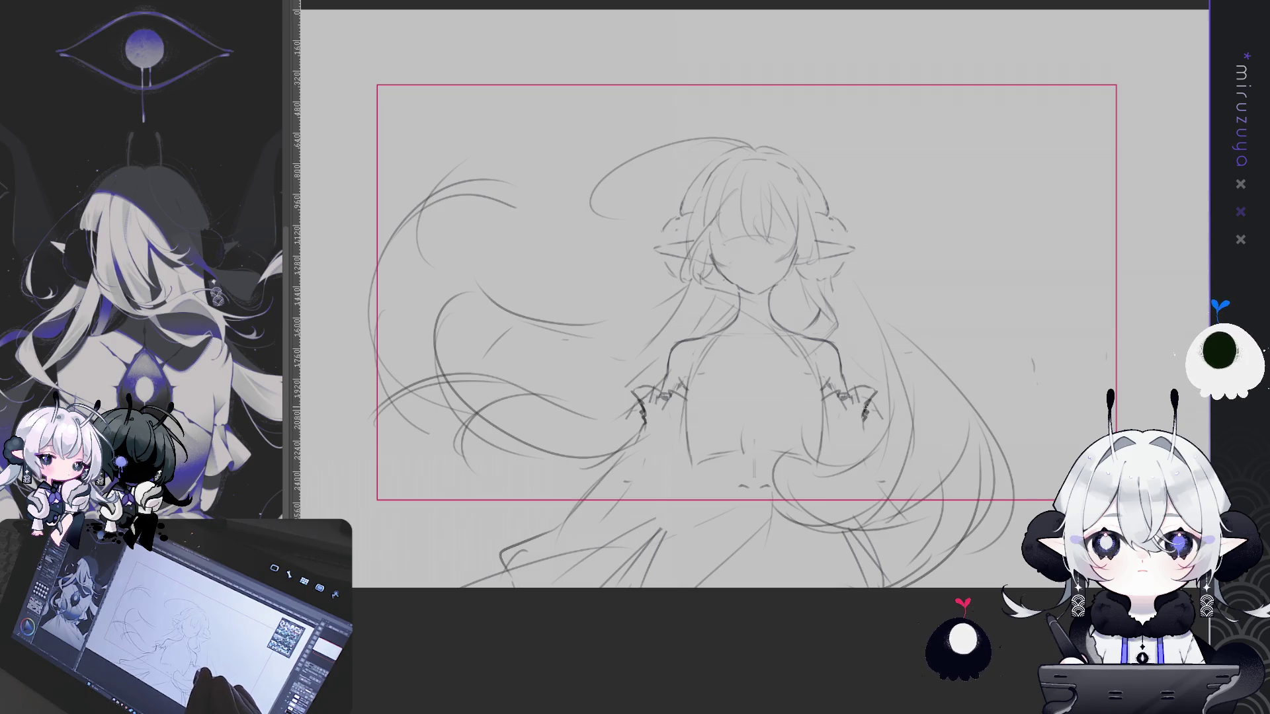
pyautogui.moveTo(868, 437); pyautogui.dragTo(888, 497)
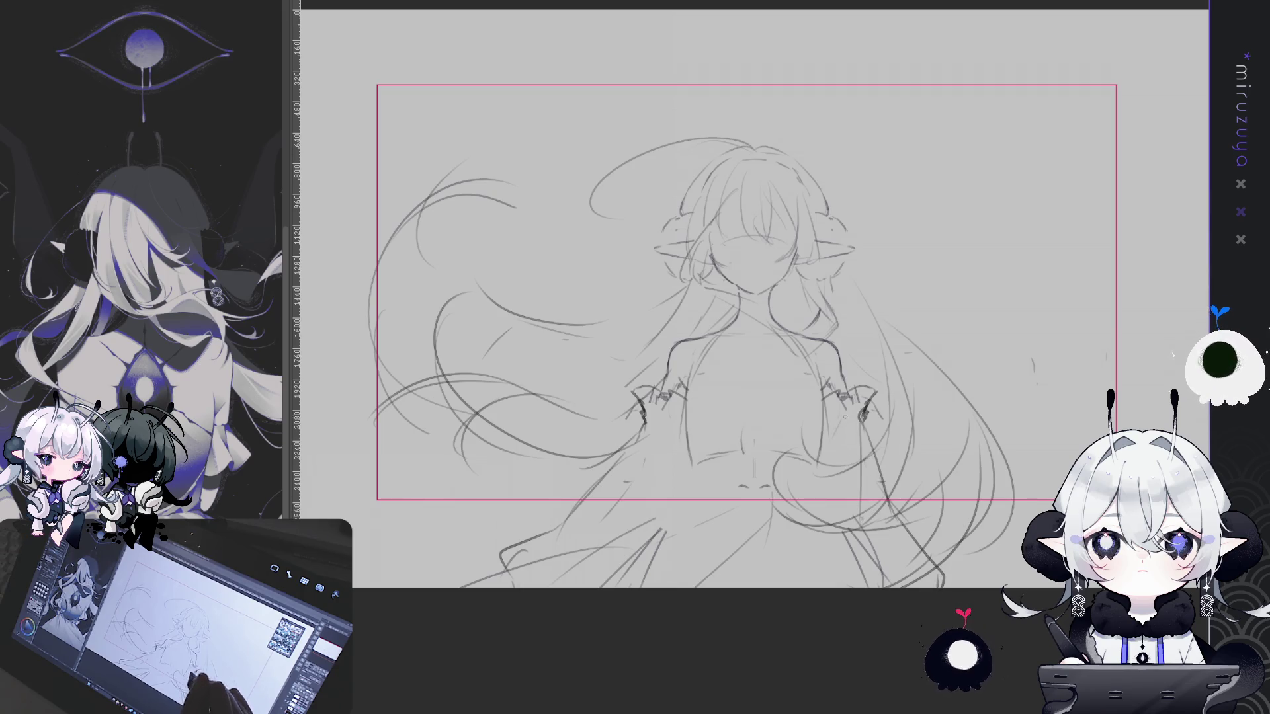
pyautogui.scroll(-1, 910, 435)
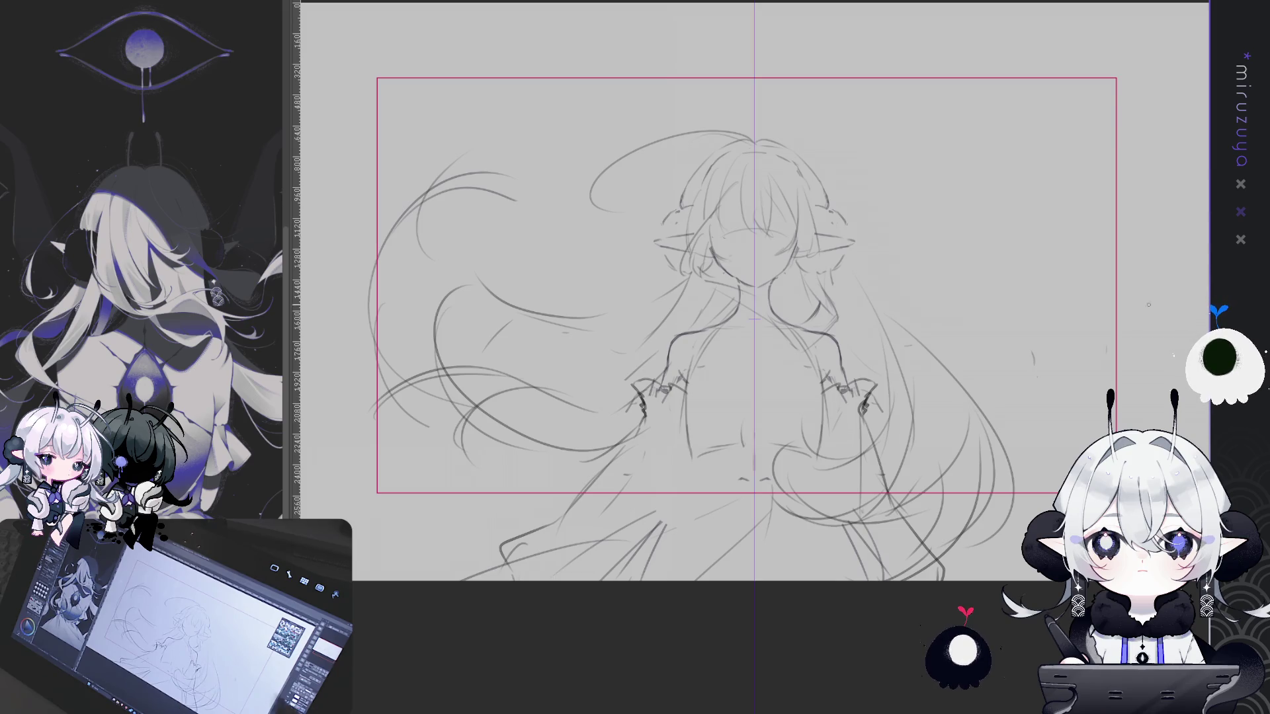
pyautogui.hotkey('ctrl', '1')
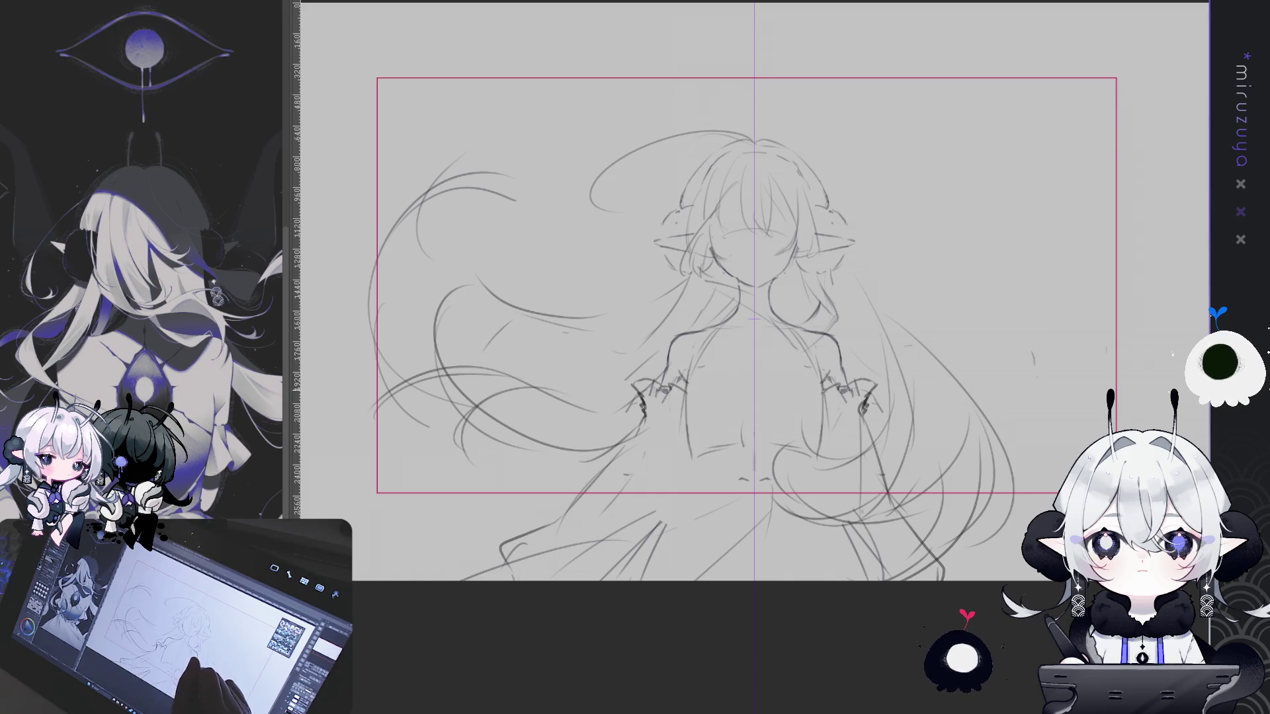
# Redraw the waist line across the figure and the right leg and lower hair lines
pyautogui.hotkey('ctrl', 'z')
pyautogui.moveTo(803, 444); pyautogui.dragTo(694, 455)
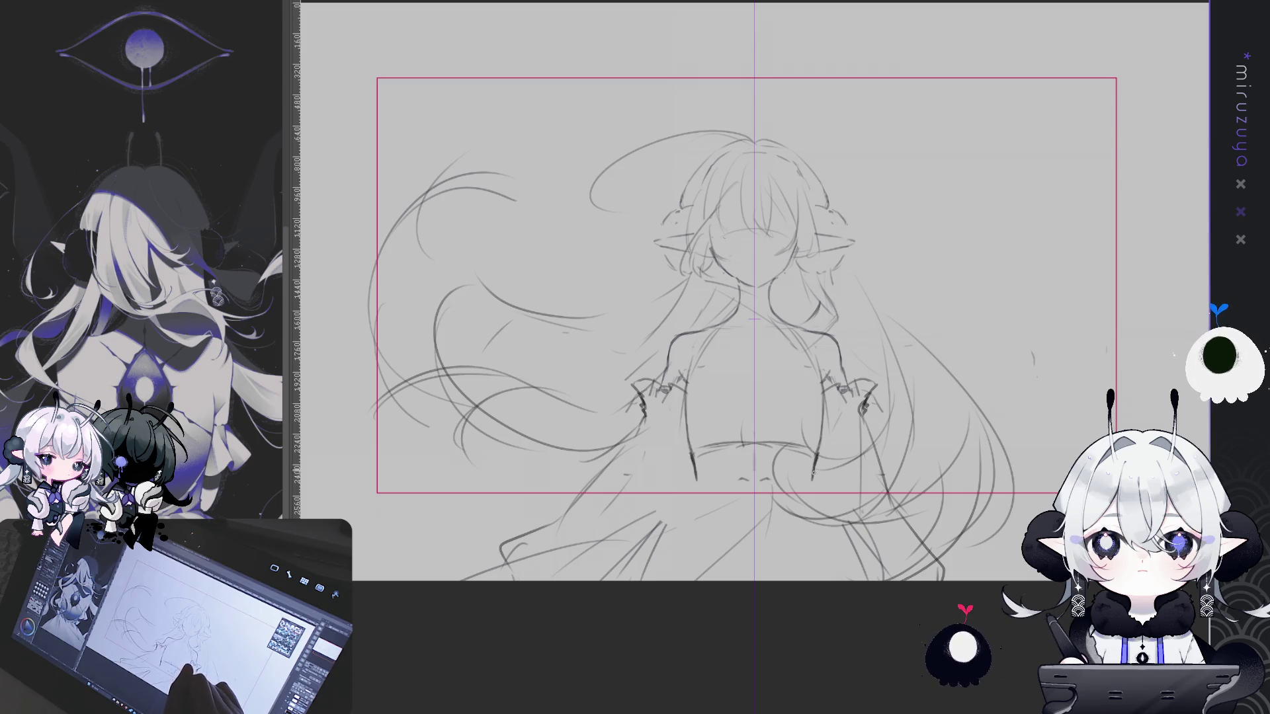
pyautogui.hotkey('ctrl', 'z')
pyautogui.moveTo(818, 462); pyautogui.dragTo(810, 479)
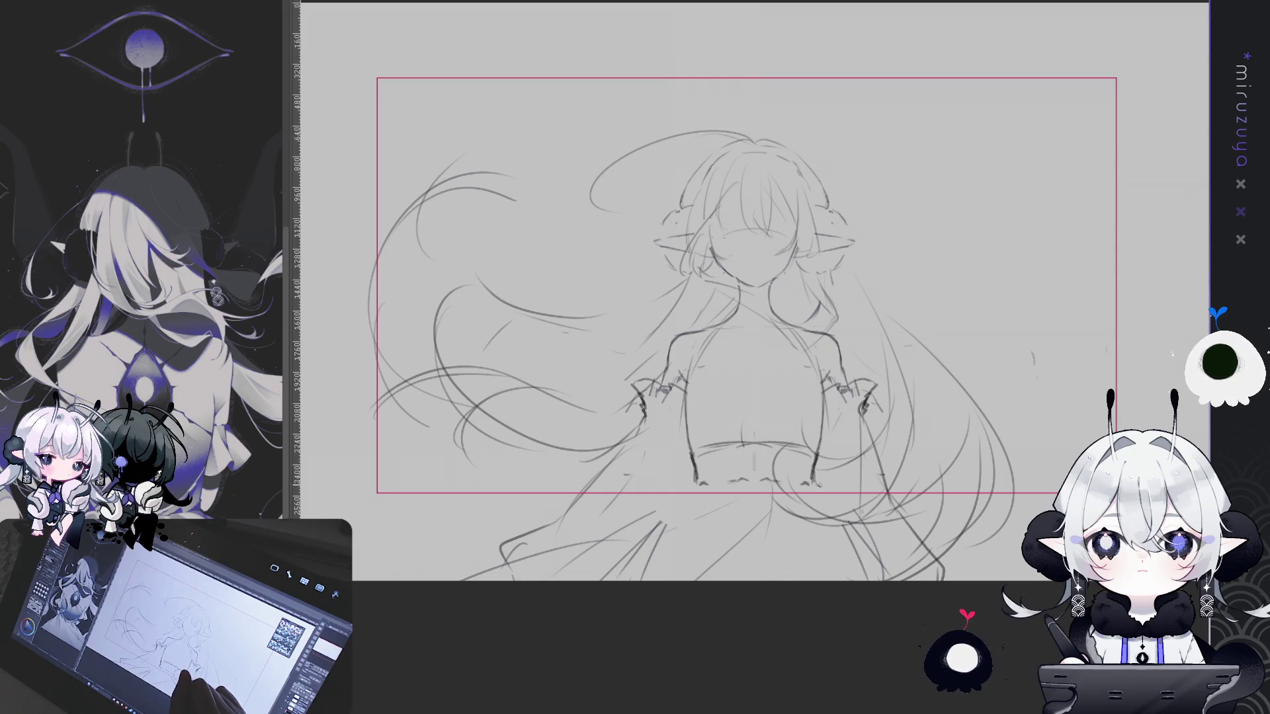
pyautogui.moveTo(823, 495); pyautogui.dragTo(858, 568)
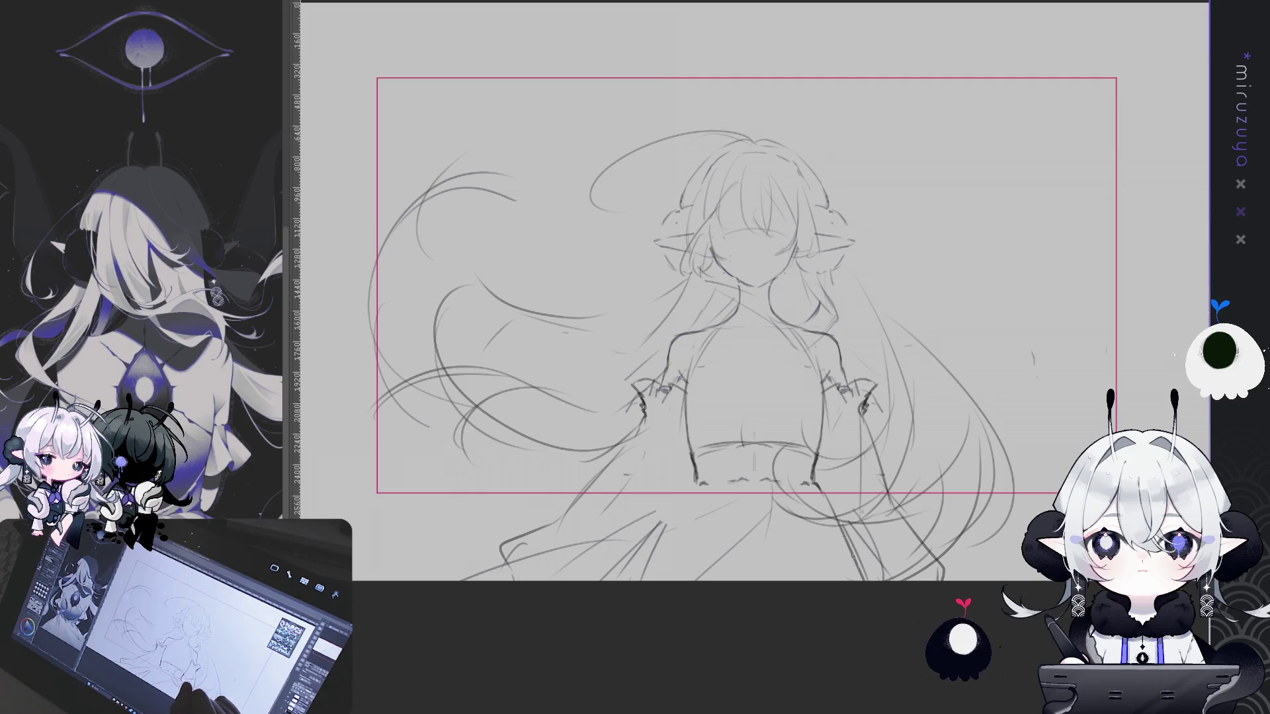
pyautogui.moveTo(782, 533); pyautogui.dragTo(766, 582)
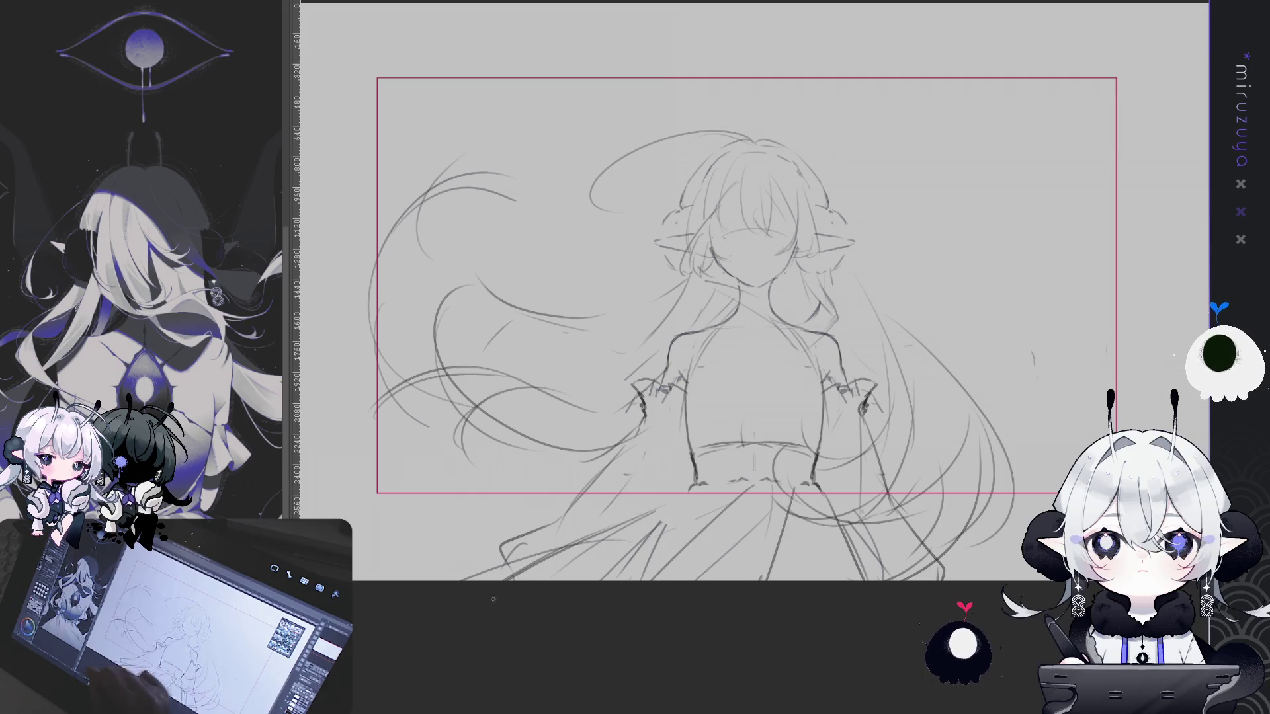
# Sketch the left arm and the lower-left skirt edge, undoing the attempted foot
pyautogui.moveTo(1012, 482)
pyautogui.mouseDown()
pyautogui.moveTo(1000, 465)
pyautogui.moveTo(979, 499)
pyautogui.moveTo(984, 477)
pyautogui.moveTo(1008, 490)
pyautogui.mouseUp()
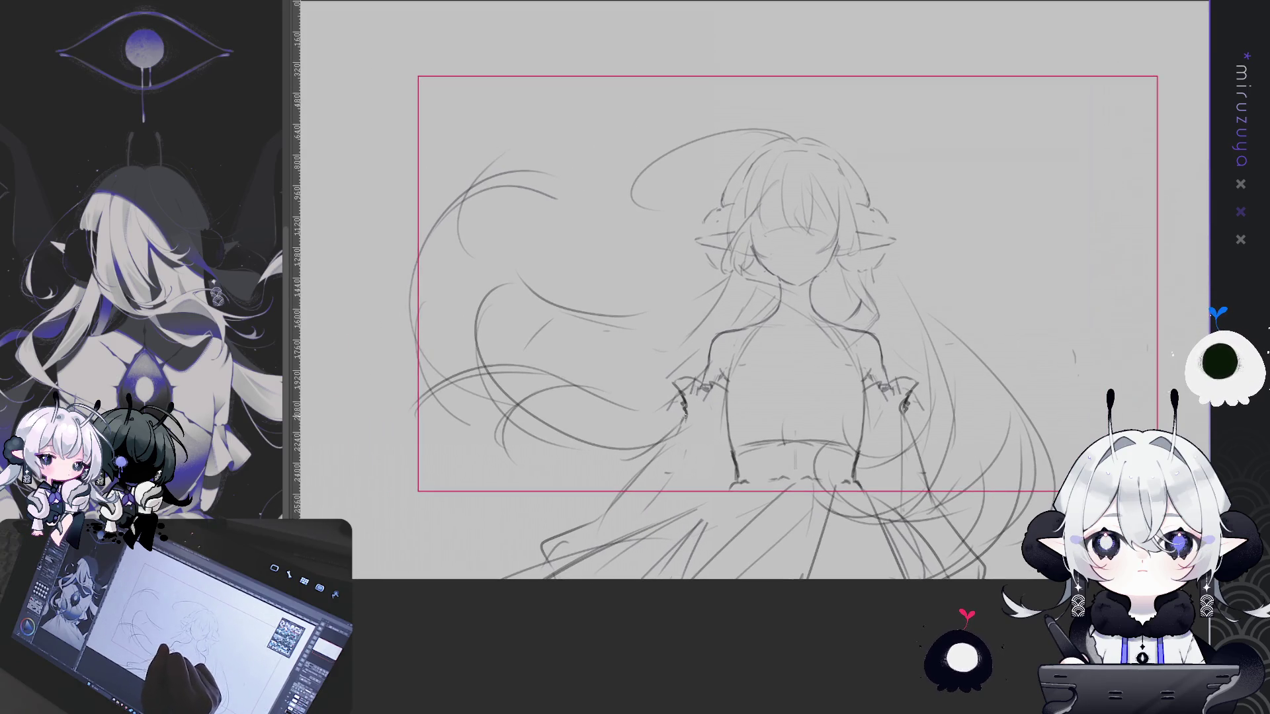
pyautogui.moveTo(681, 417); pyautogui.dragTo(620, 483)
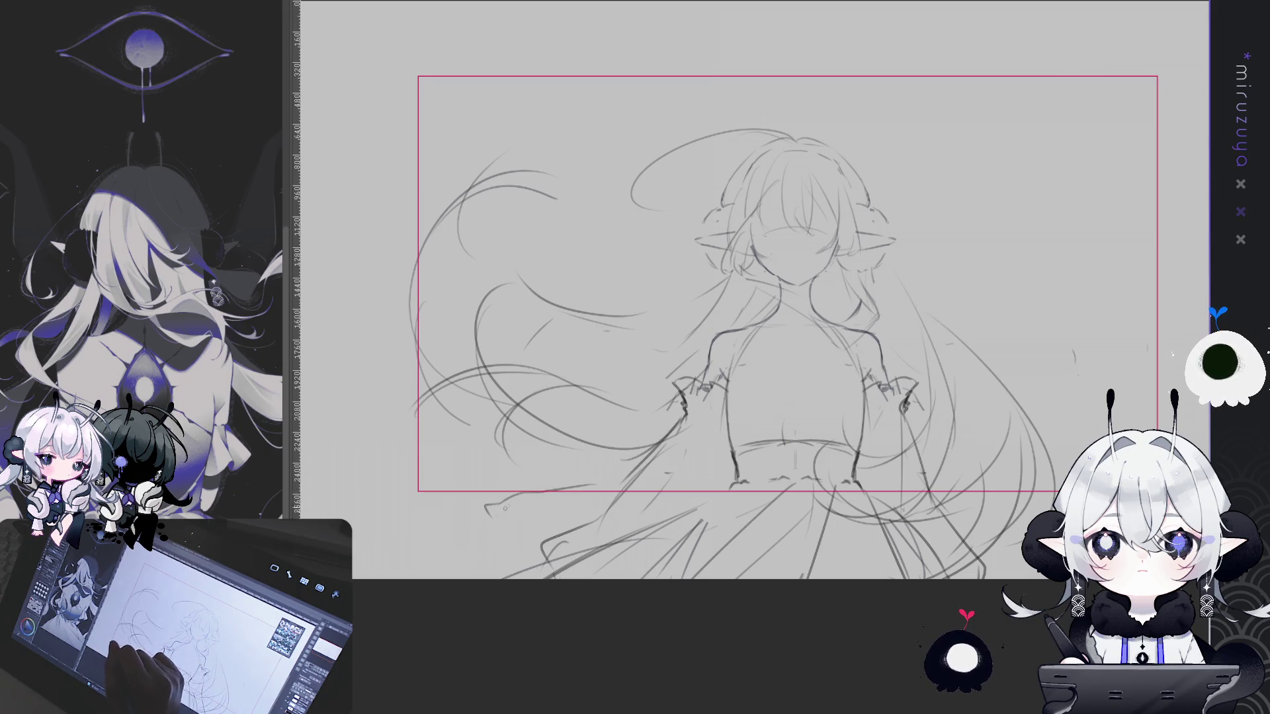
pyautogui.moveTo(634, 456)
pyautogui.mouseDown()
pyautogui.moveTo(513, 486)
pyautogui.moveTo(507, 519)
pyautogui.moveTo(476, 533)
pyautogui.moveTo(500, 545)
pyautogui.mouseUp()
pyautogui.moveTo(511, 550); pyautogui.dragTo(515, 570)
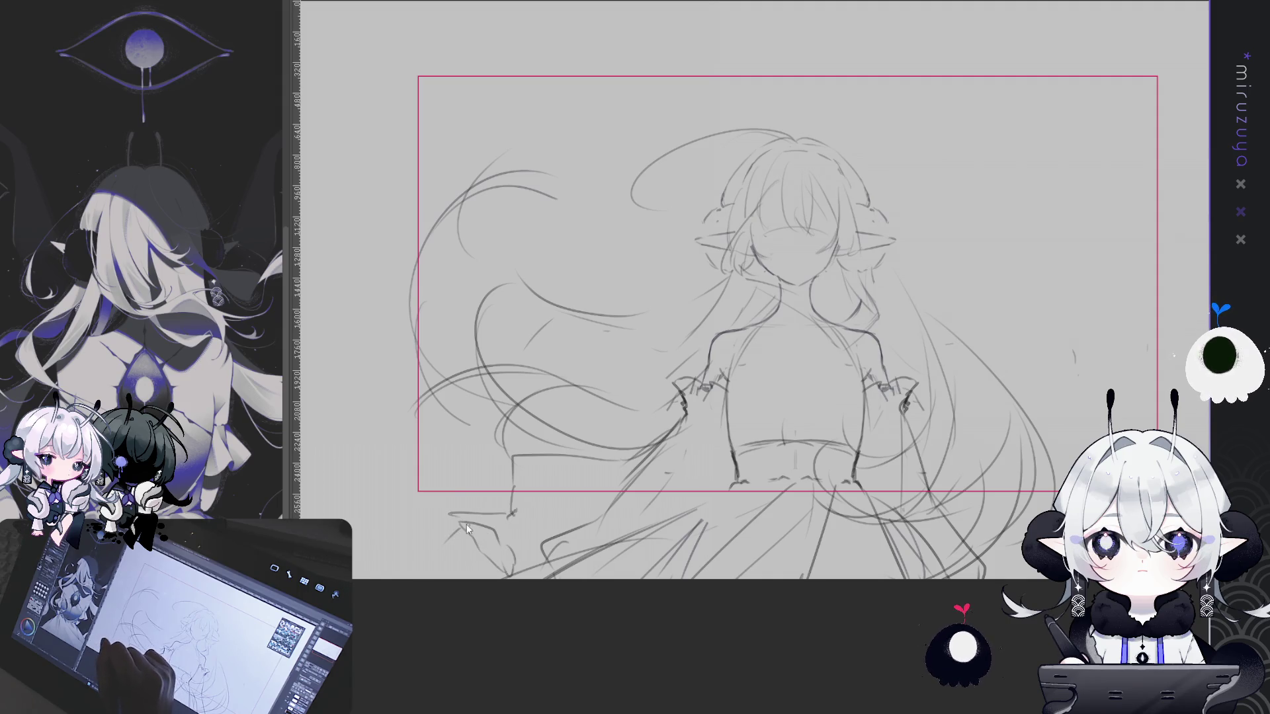
pyautogui.moveTo(461, 532)
pyautogui.mouseDown()
pyautogui.moveTo(438, 542)
pyautogui.moveTo(480, 575)
pyautogui.moveTo(418, 567)
pyautogui.mouseUp()
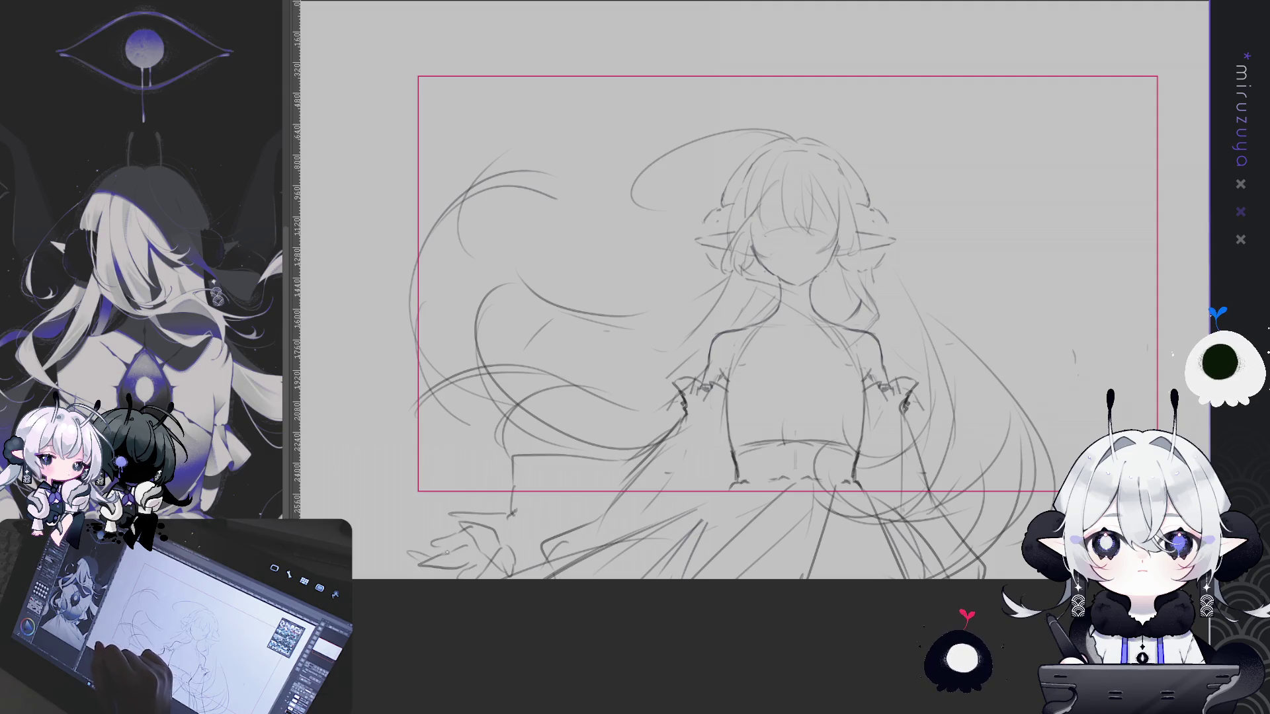
pyautogui.moveTo(1054, 490); pyautogui.dragTo(1012, 510)
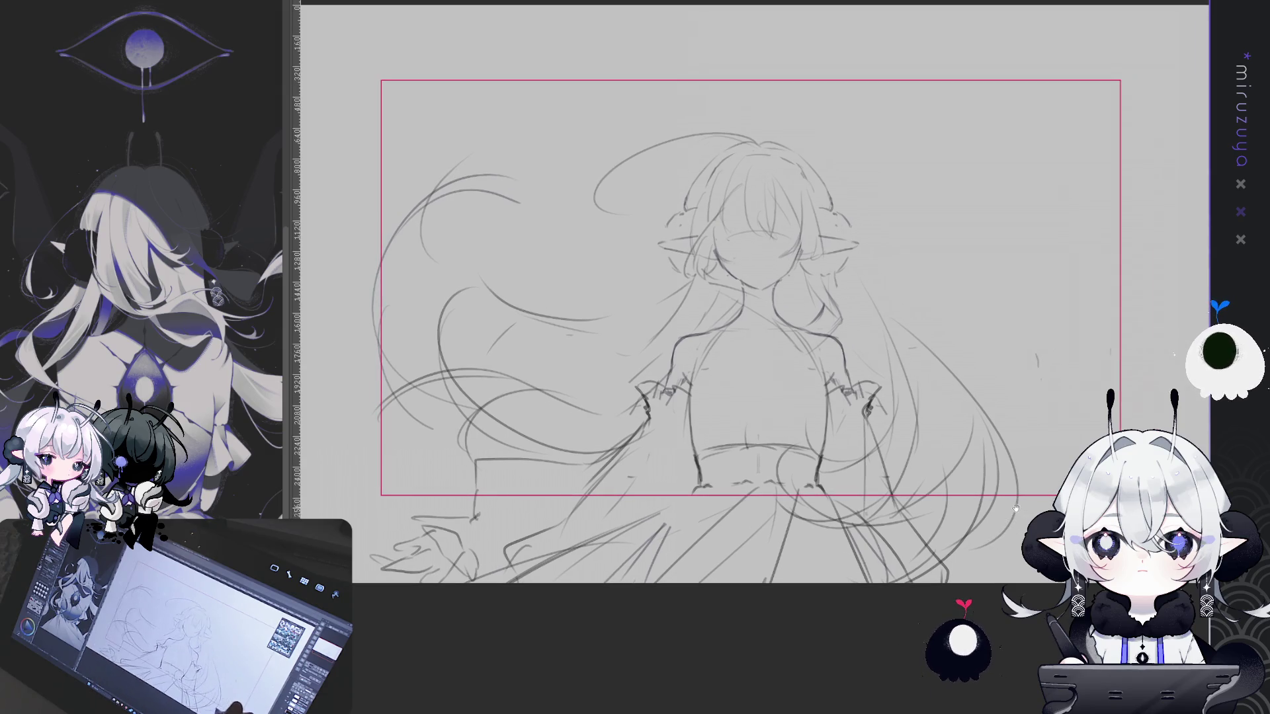
pyautogui.hotkey('ctrl', 'z')
pyautogui.hotkey('ctrl', 'z')
pyautogui.hotkey('ctrl', 'z')
pyautogui.hotkey('ctrl', 'z')
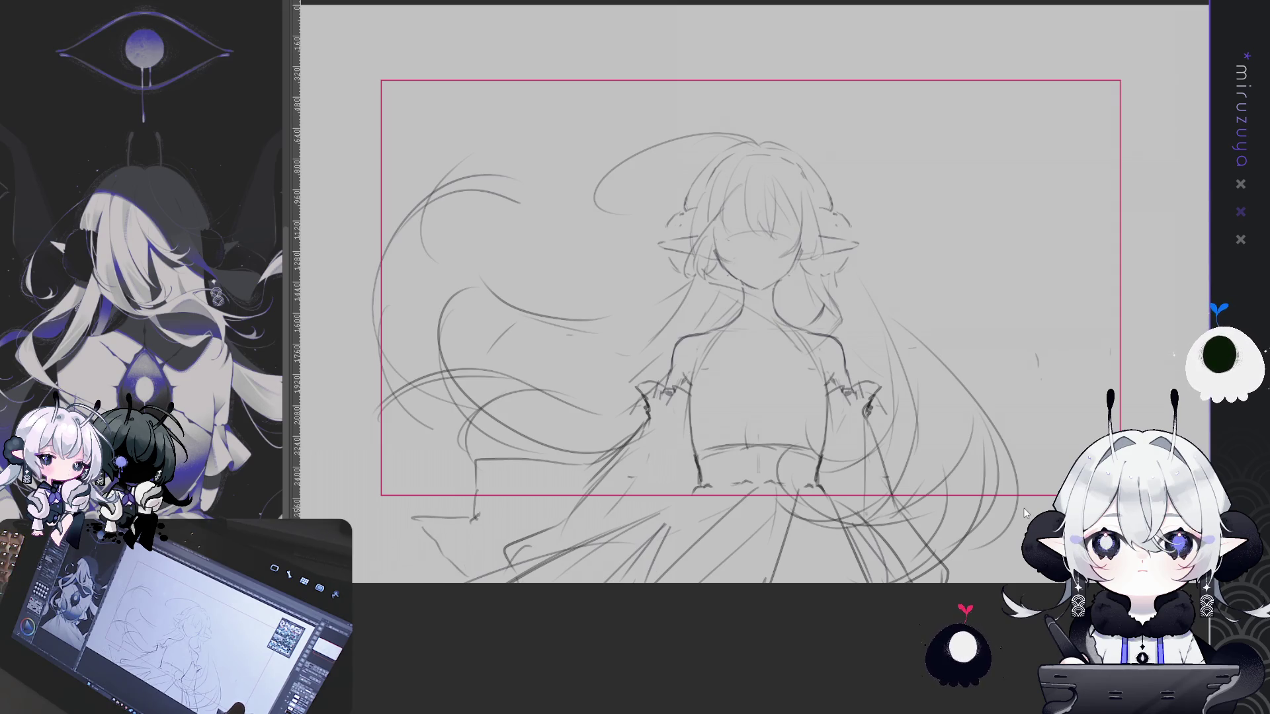
pyautogui.hotkey('ctrl', 'z')
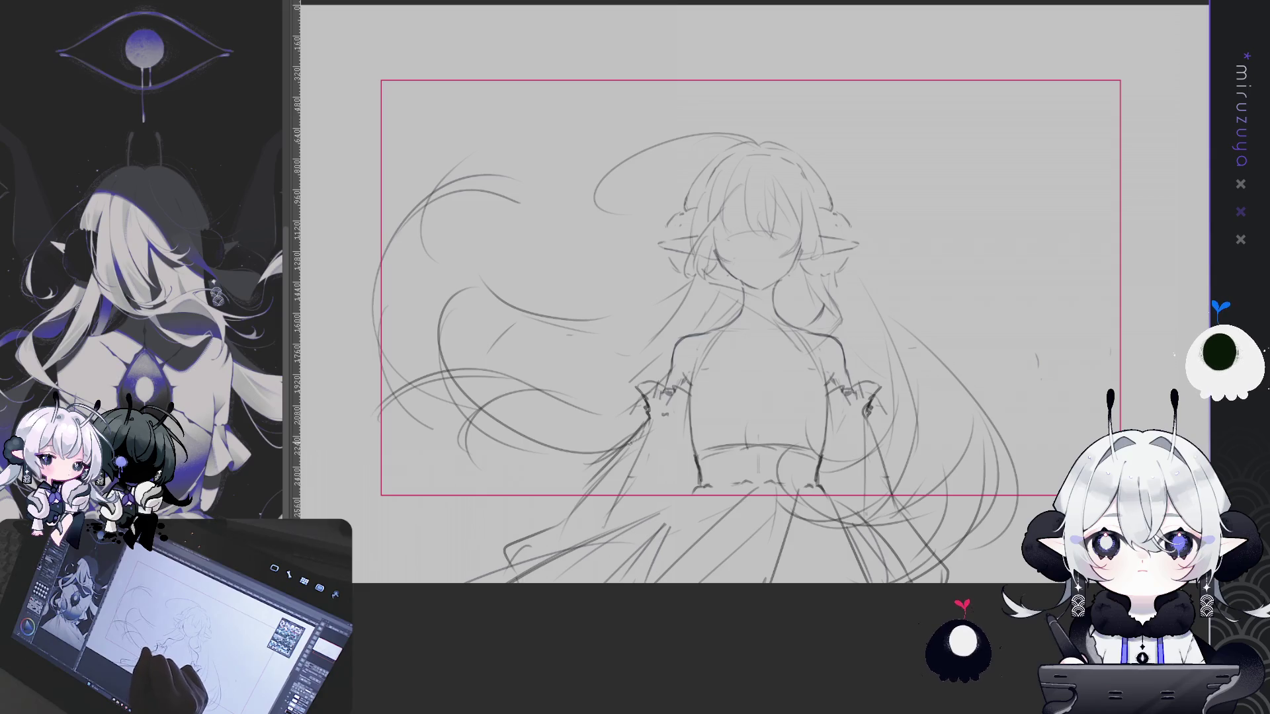
# Add short hem marks at the lower left and firm lines down the right dress side and sleeve
pyautogui.moveTo(501, 537); pyautogui.dragTo(510, 562)
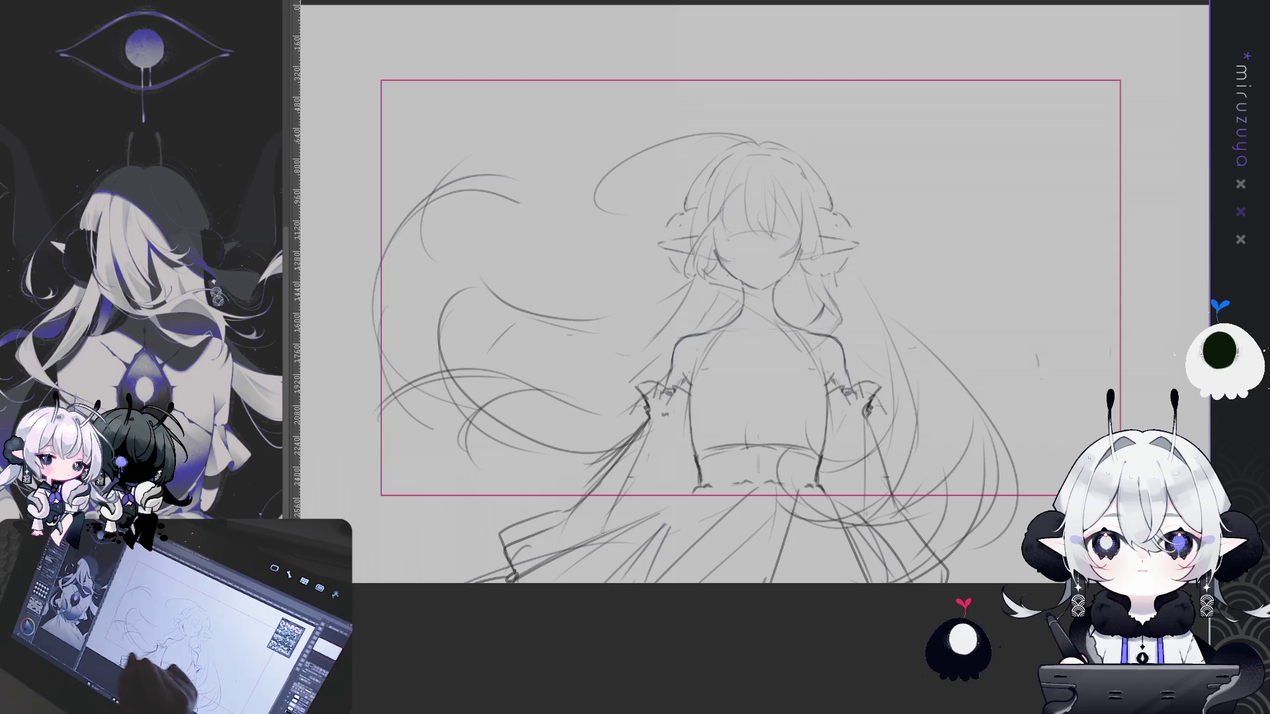
pyautogui.moveTo(544, 547); pyautogui.dragTo(539, 562)
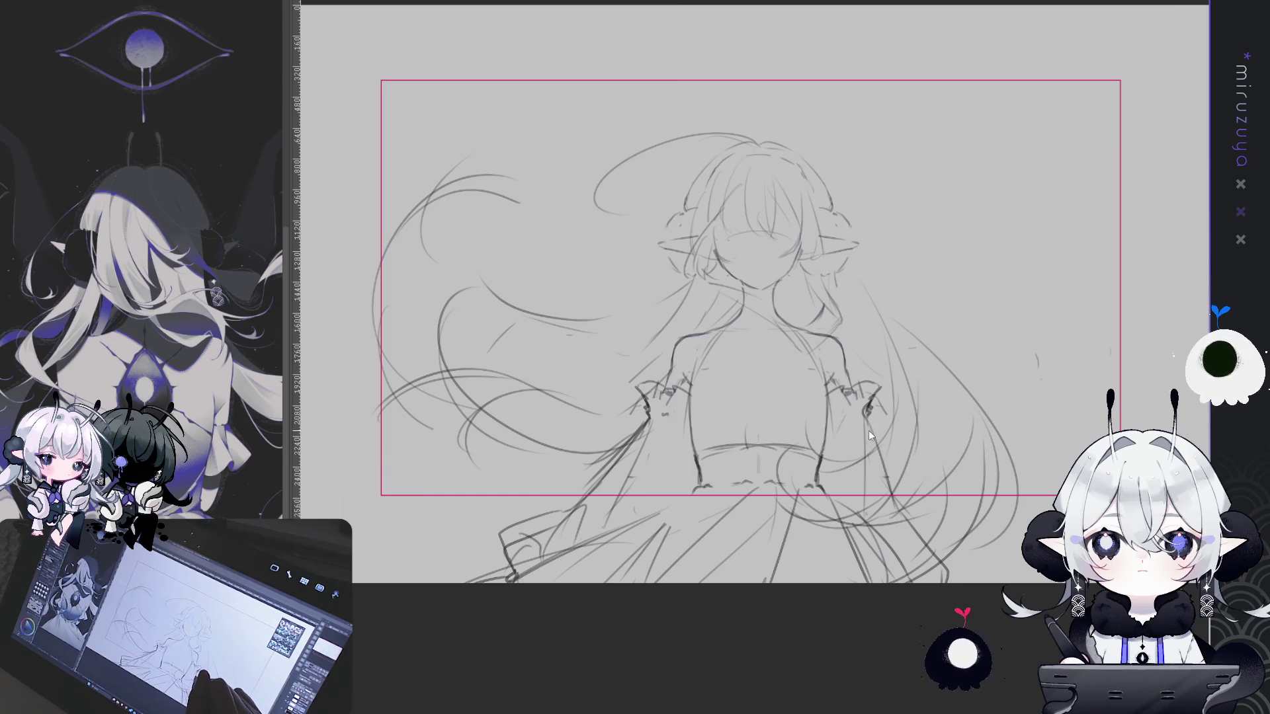
pyautogui.moveTo(888, 493); pyautogui.dragTo(951, 569)
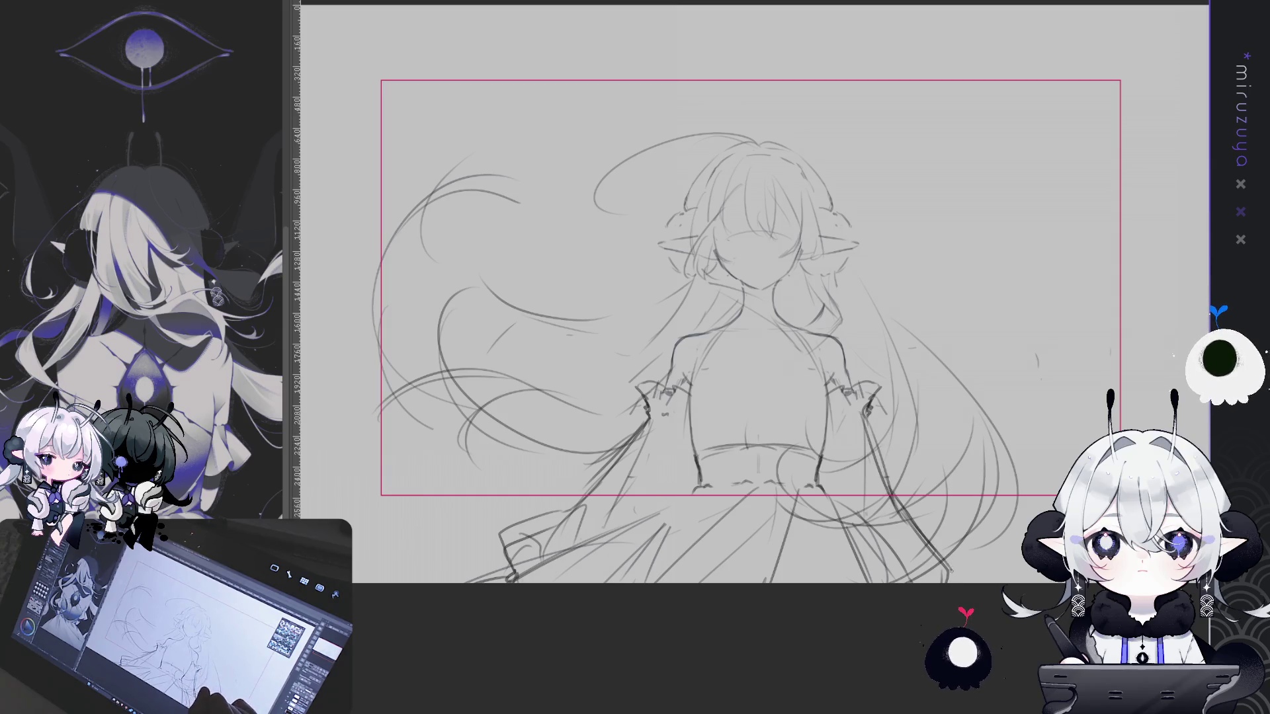
pyautogui.moveTo(853, 405); pyautogui.dragTo(849, 486)
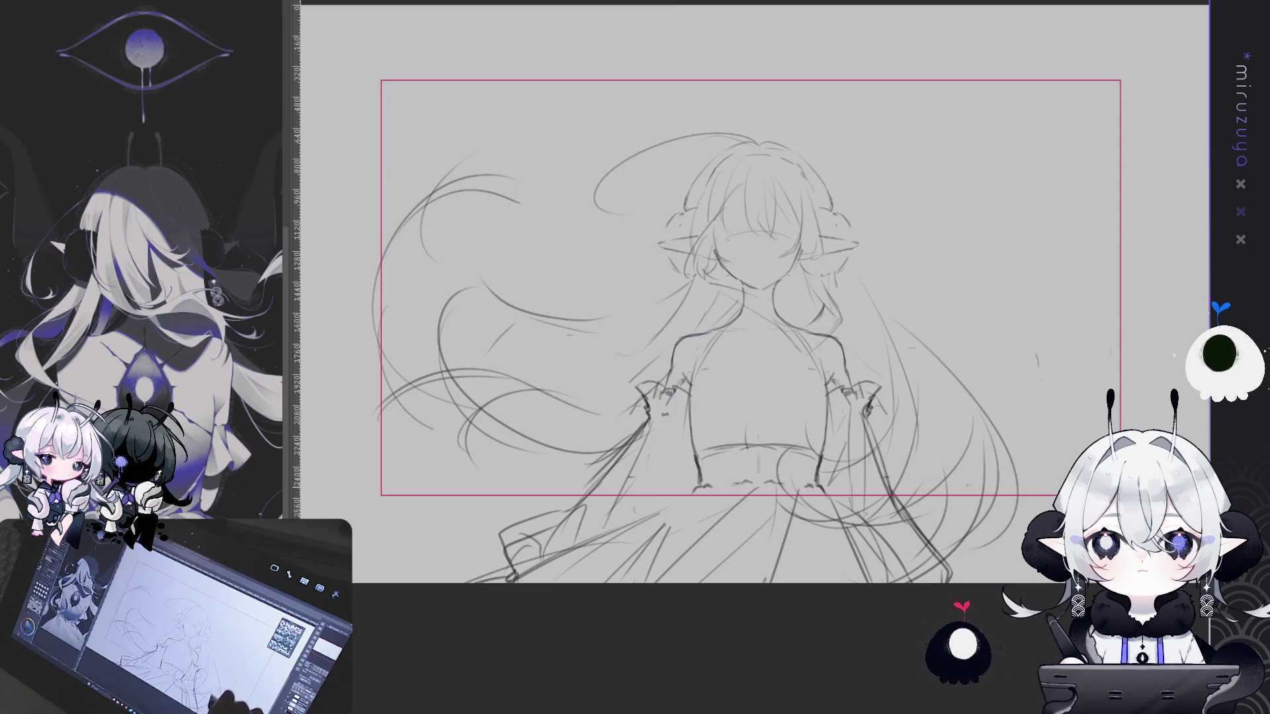
pyautogui.moveTo(727, 331); pyautogui.dragTo(666, 366)
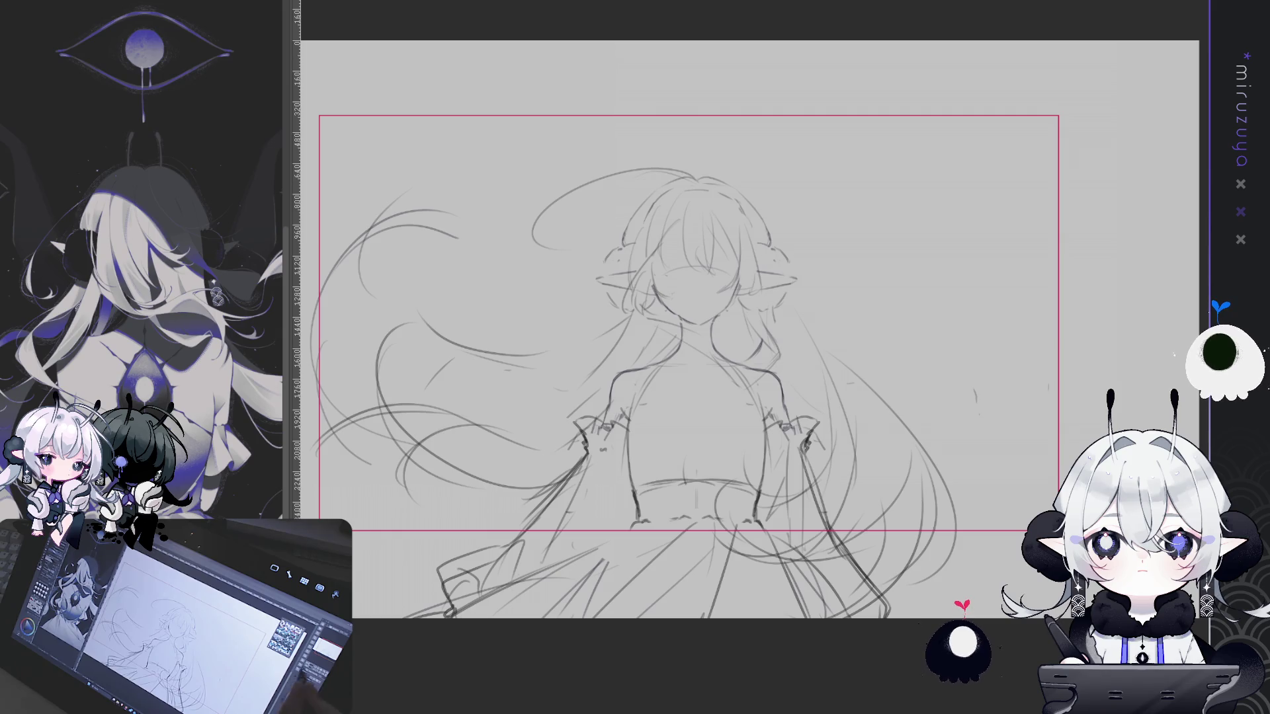
# Zoomed in on the face, draw an arched fringe line and redo the hair strands over the face
pyautogui.moveTo(687, 324)
pyautogui.mouseDown()
pyautogui.moveTo(731, 296)
pyautogui.moveTo(715, 373)
pyautogui.mouseUp()
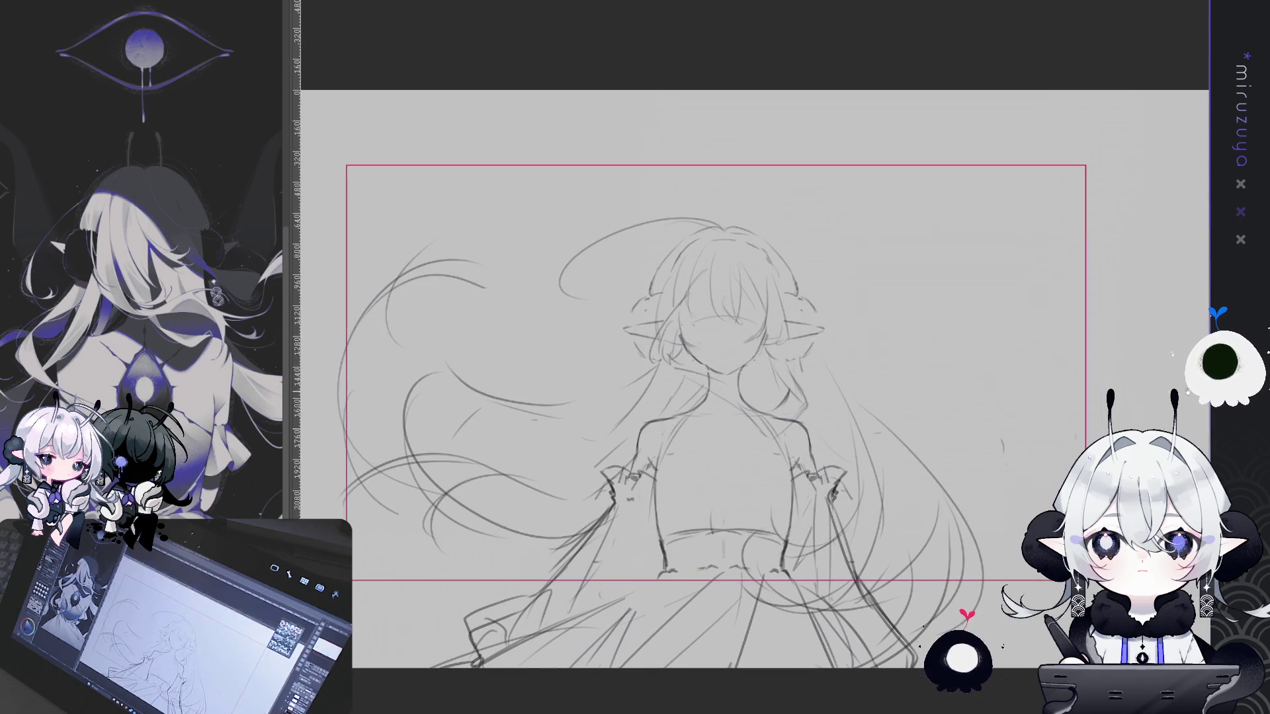
pyautogui.hotkey('ctrl', '+')
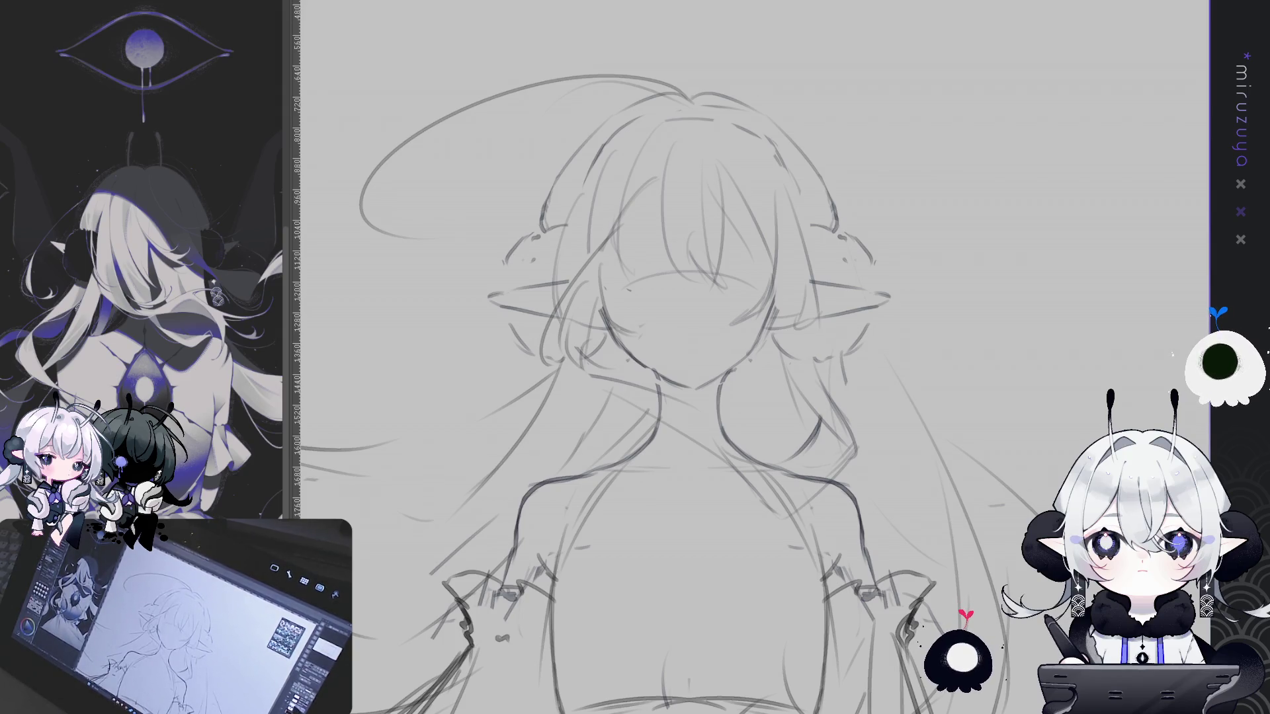
pyautogui.moveTo(627, 287); pyautogui.dragTo(773, 291)
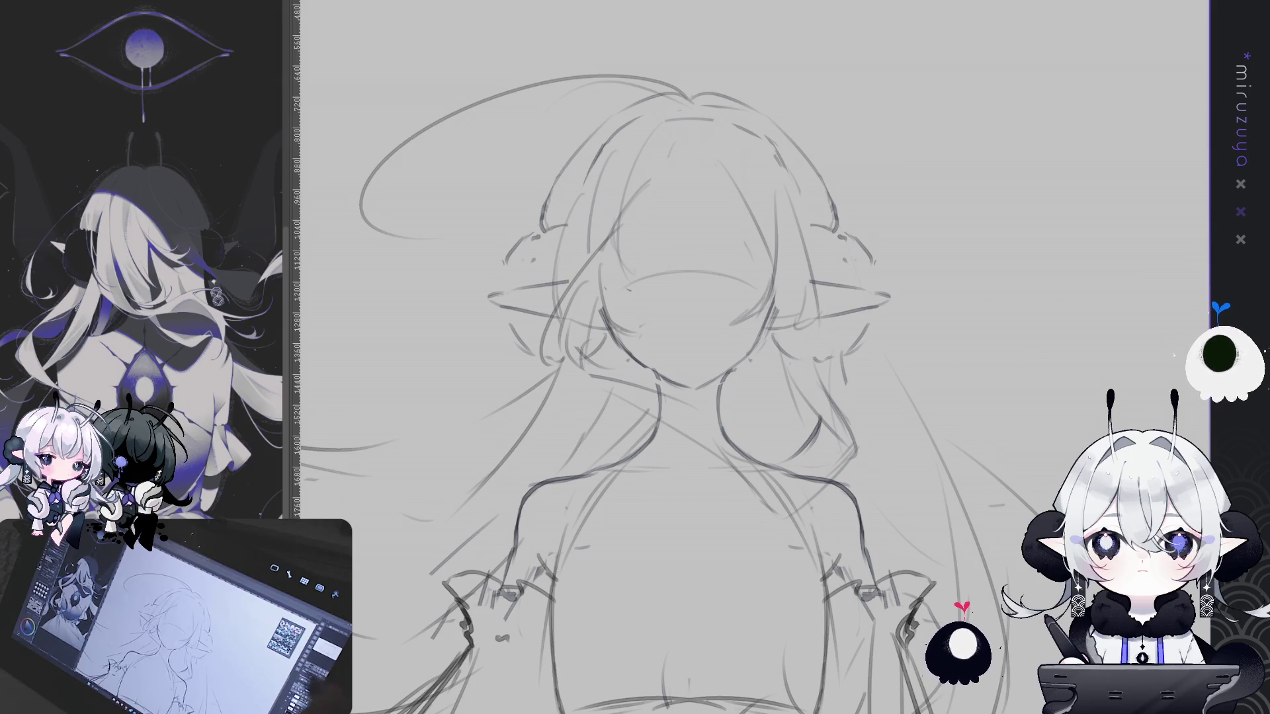
pyautogui.moveTo(716, 224)
pyautogui.mouseDown()
pyautogui.moveTo(785, 199)
pyautogui.moveTo(743, 256)
pyautogui.mouseUp()
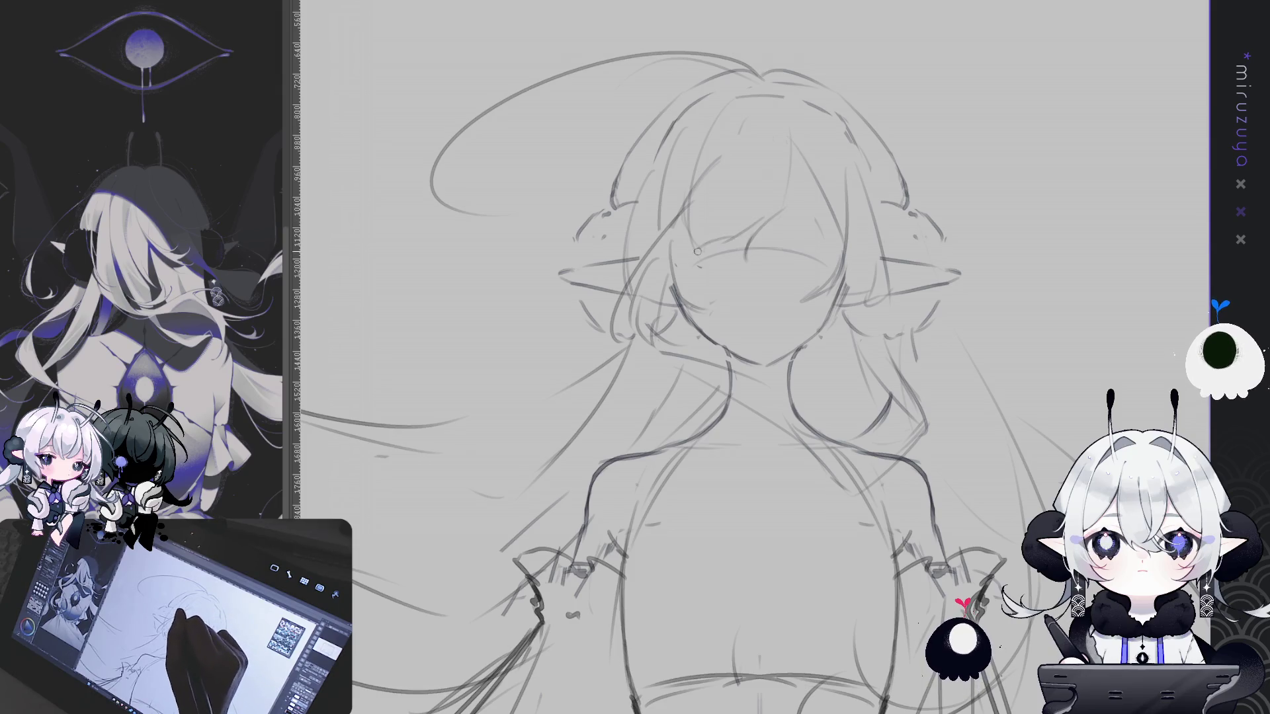
pyautogui.moveTo(755, 169); pyautogui.dragTo(741, 217)
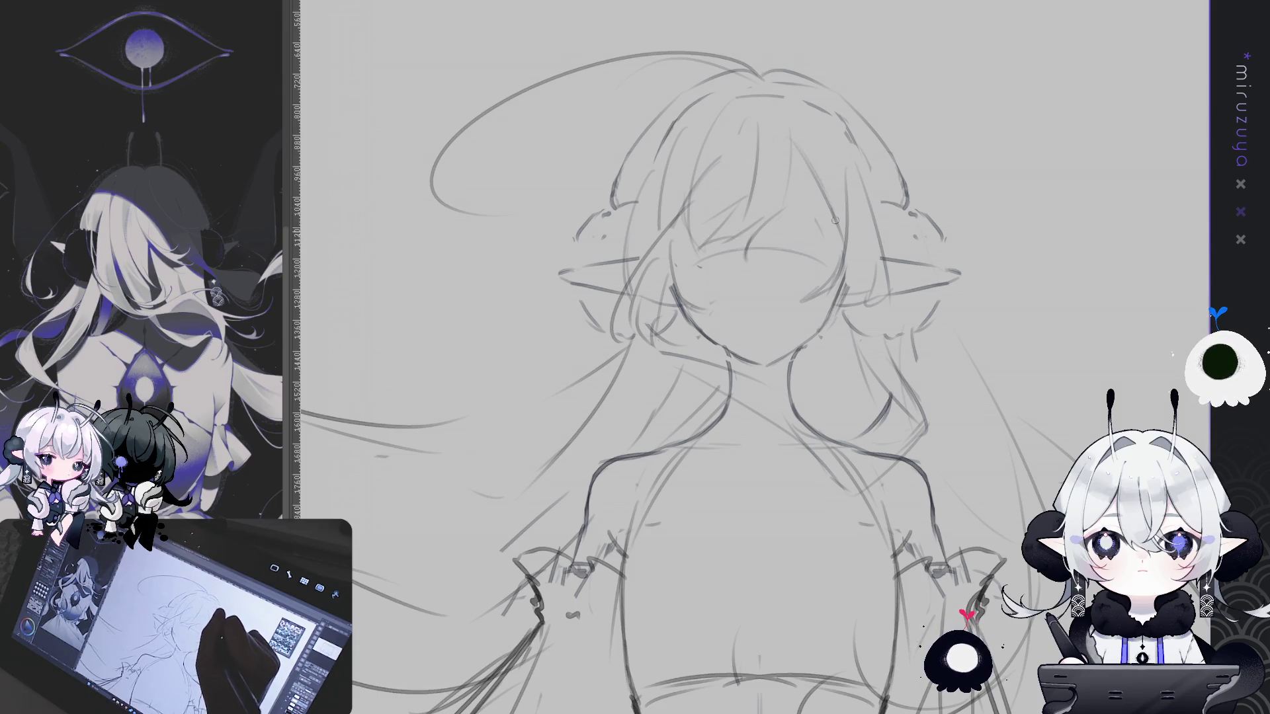
pyautogui.moveTo(822, 193); pyautogui.dragTo(809, 223)
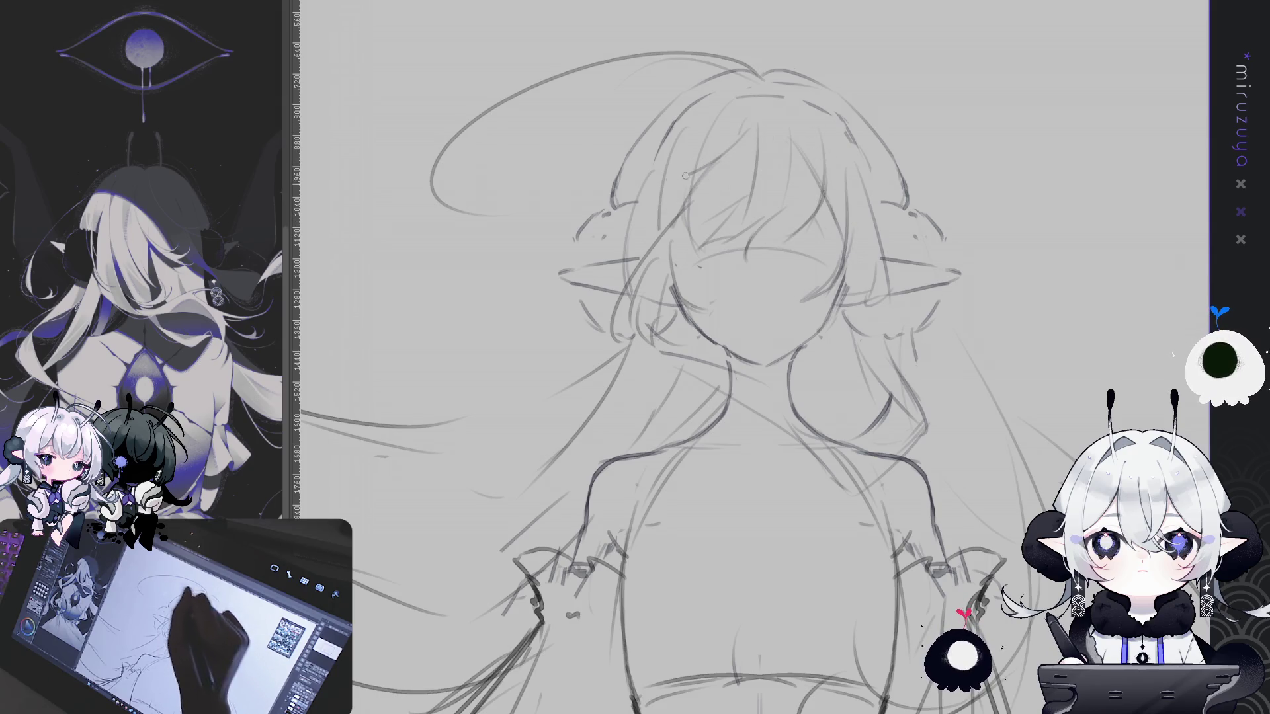
pyautogui.hotkey('ctrl', 'z')
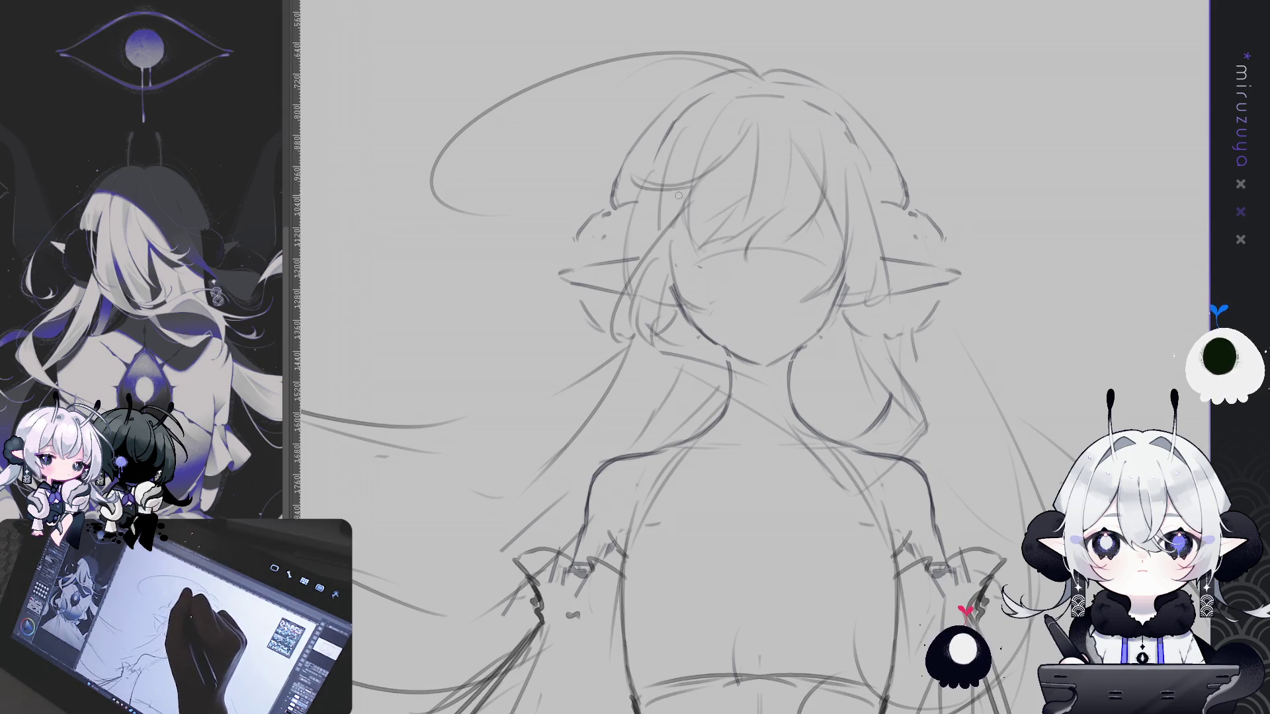
pyautogui.moveTo(693, 184); pyautogui.dragTo(652, 226)
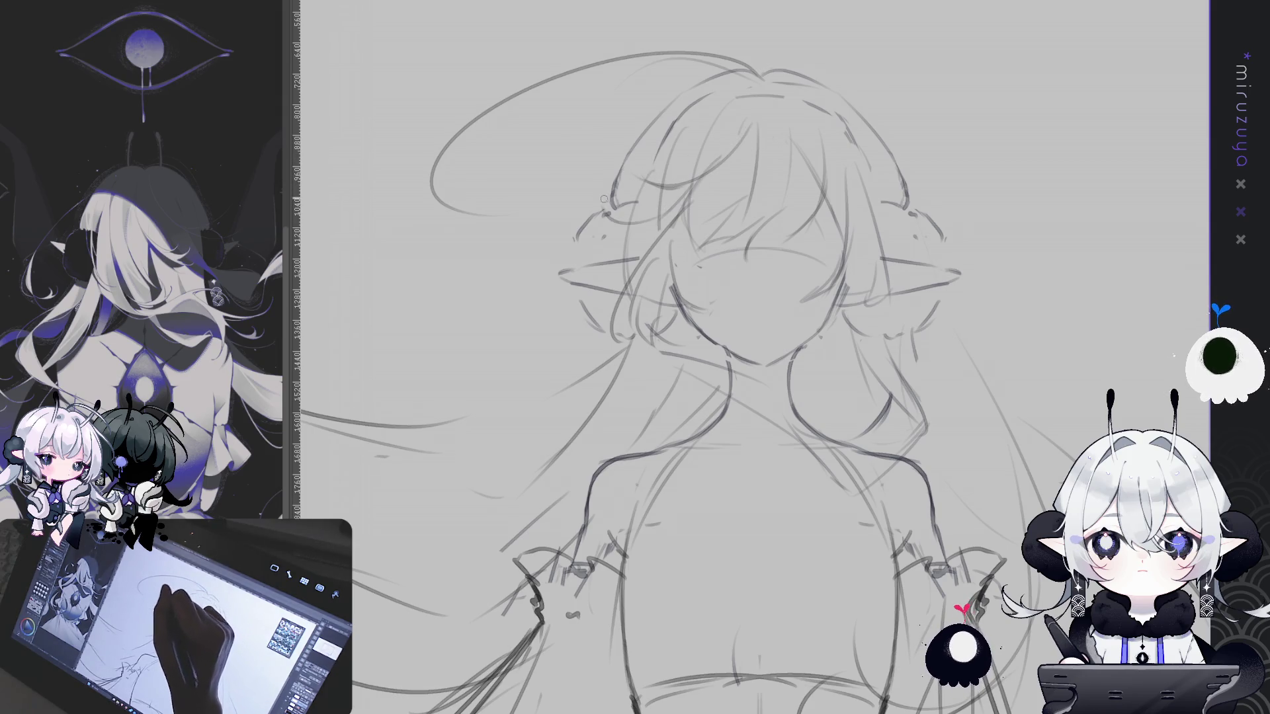
# Sweep two long hair strands from the lower left up toward the top of the head, then zoom out
pyautogui.moveTo(835, 217)
pyautogui.mouseDown()
pyautogui.moveTo(885, 236)
pyautogui.moveTo(743, 242)
pyautogui.mouseUp()
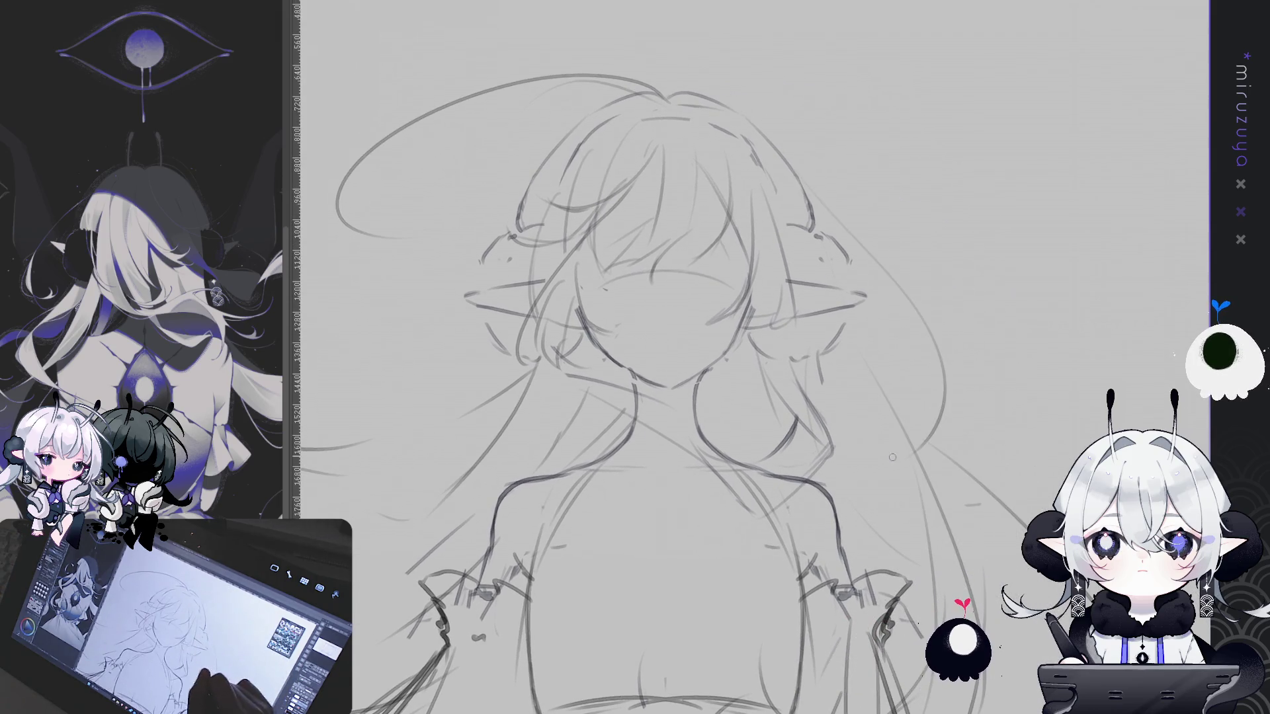
pyautogui.moveTo(503, 370); pyautogui.dragTo(820, 310)
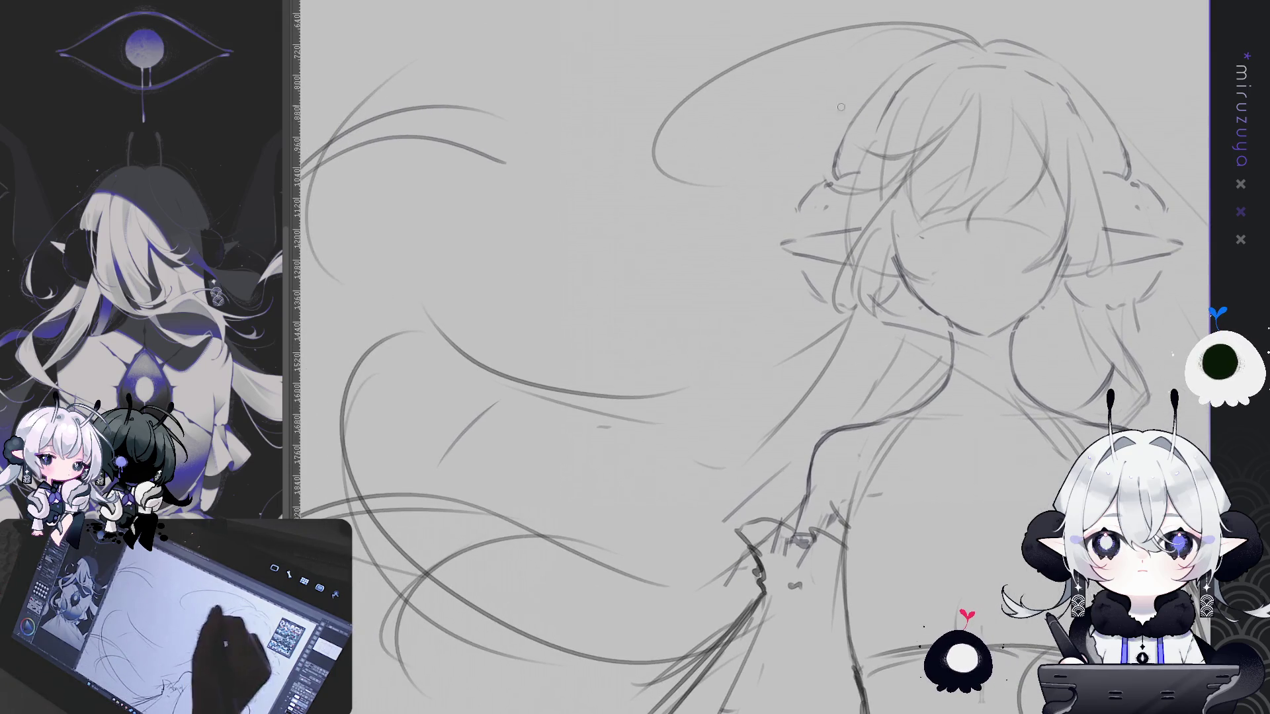
pyautogui.moveTo(853, 113); pyautogui.dragTo(549, 357)
pyautogui.moveTo(634, 252); pyautogui.dragTo(872, 113)
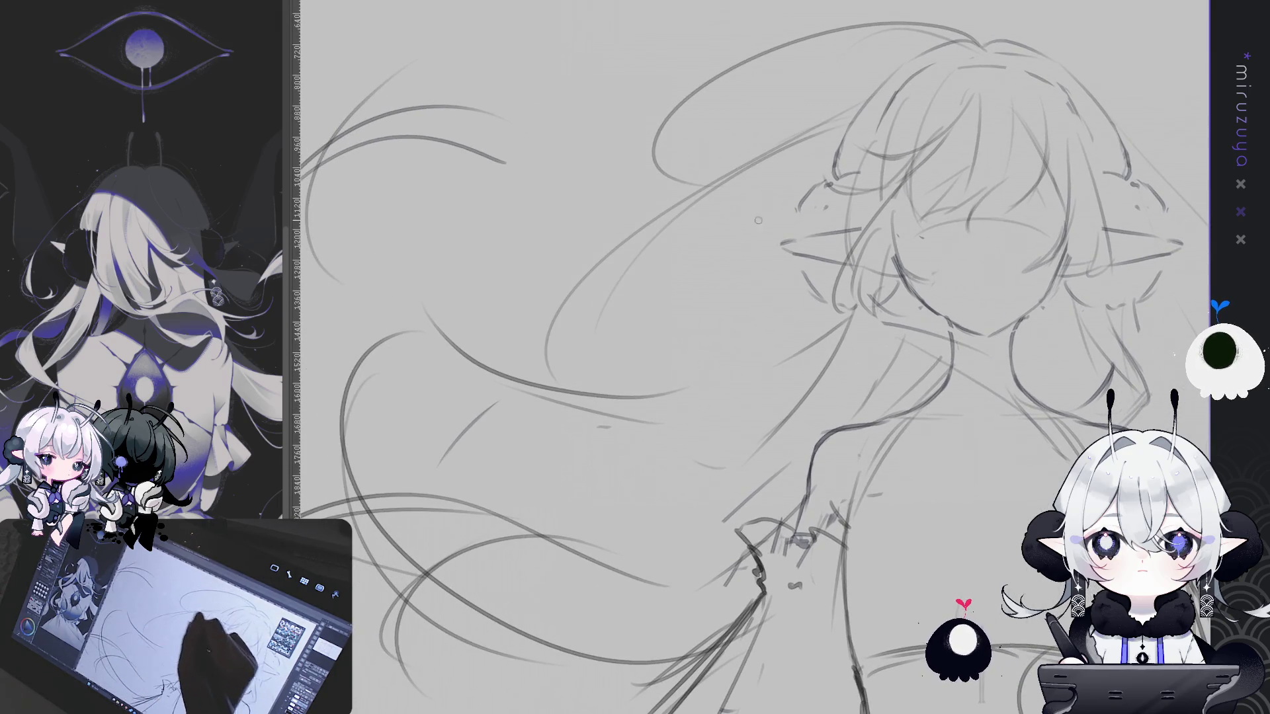
pyautogui.hotkey('ctrl', '-')
pyautogui.hotkey('ctrl', '-')
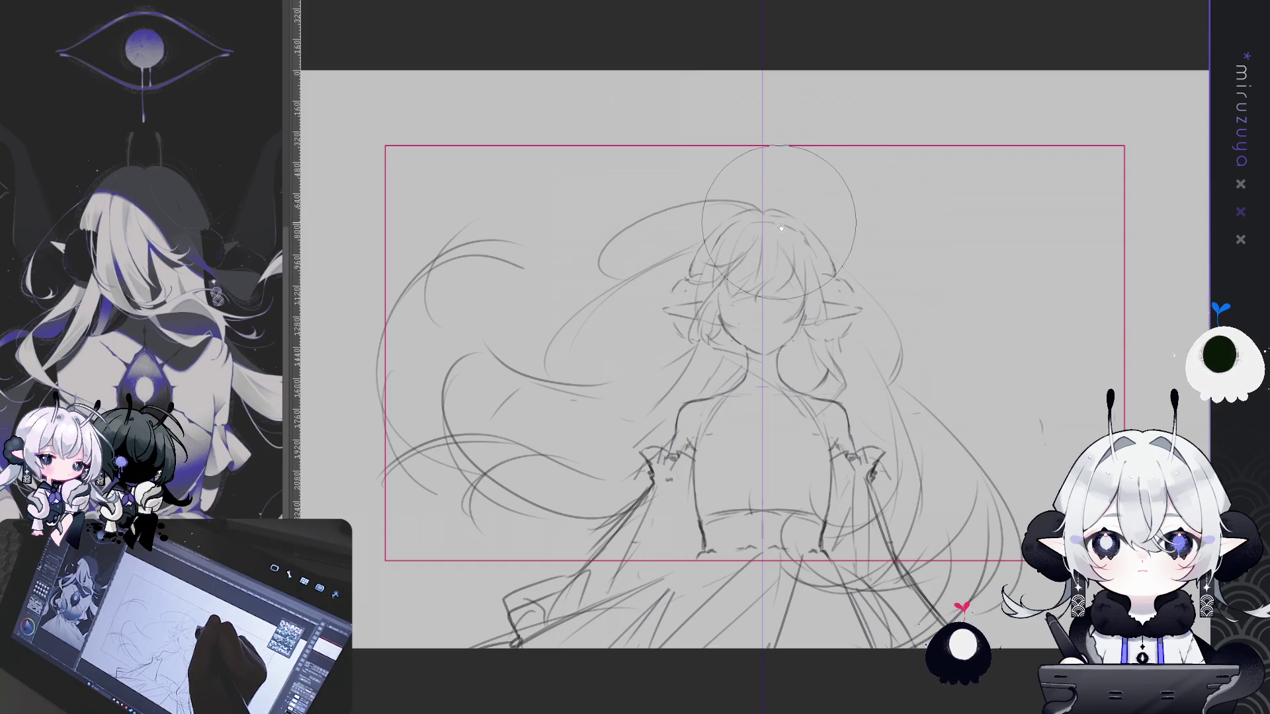
# Shrink the pencil brush to about half its size while moving around the sketch
pyautogui.moveTo(907, 259); pyautogui.dragTo(848, 178)
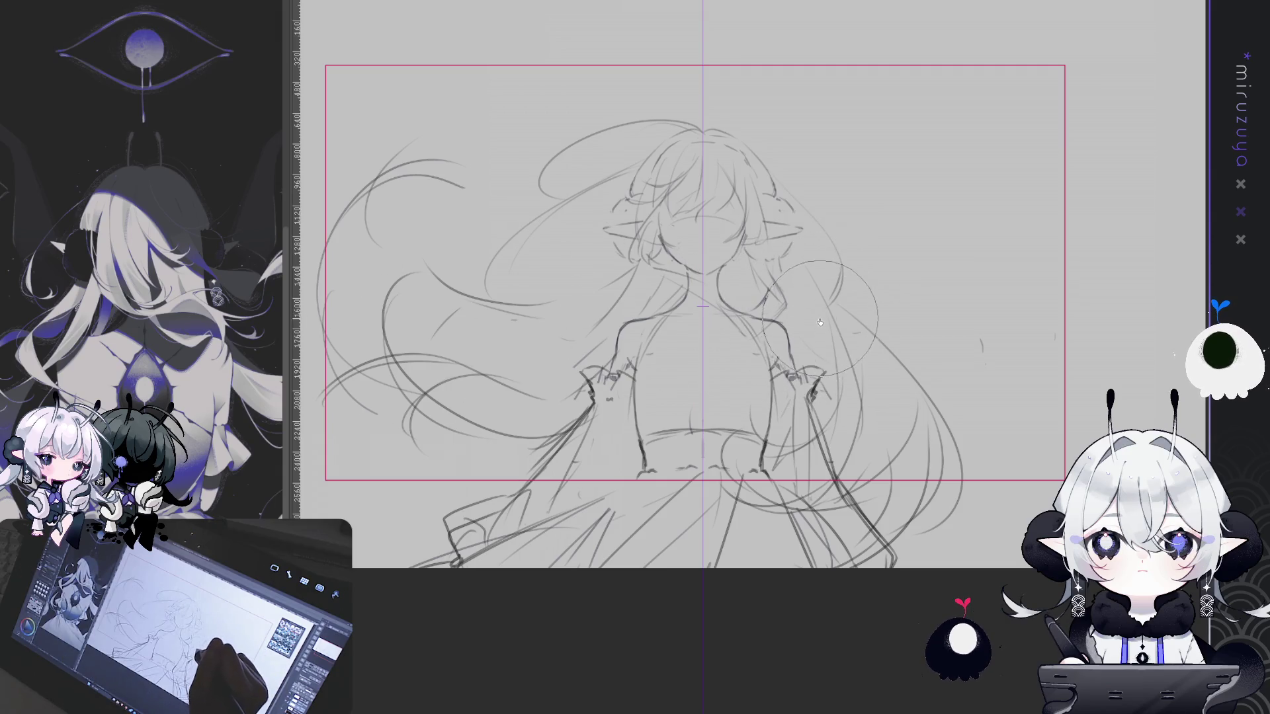
pyautogui.press('[')
pyautogui.press('[')
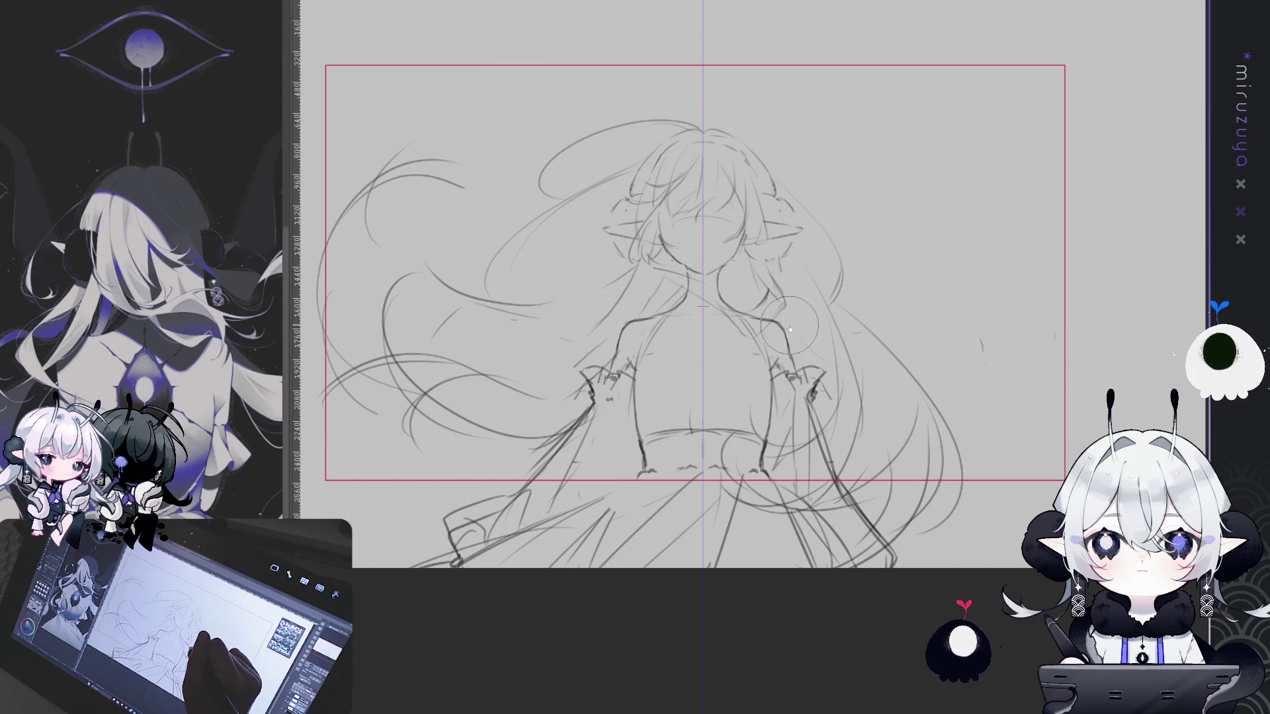
pyautogui.moveTo(926, 382)
pyautogui.mouseDown()
pyautogui.moveTo(940, 310)
pyautogui.moveTo(963, 345)
pyautogui.mouseUp()
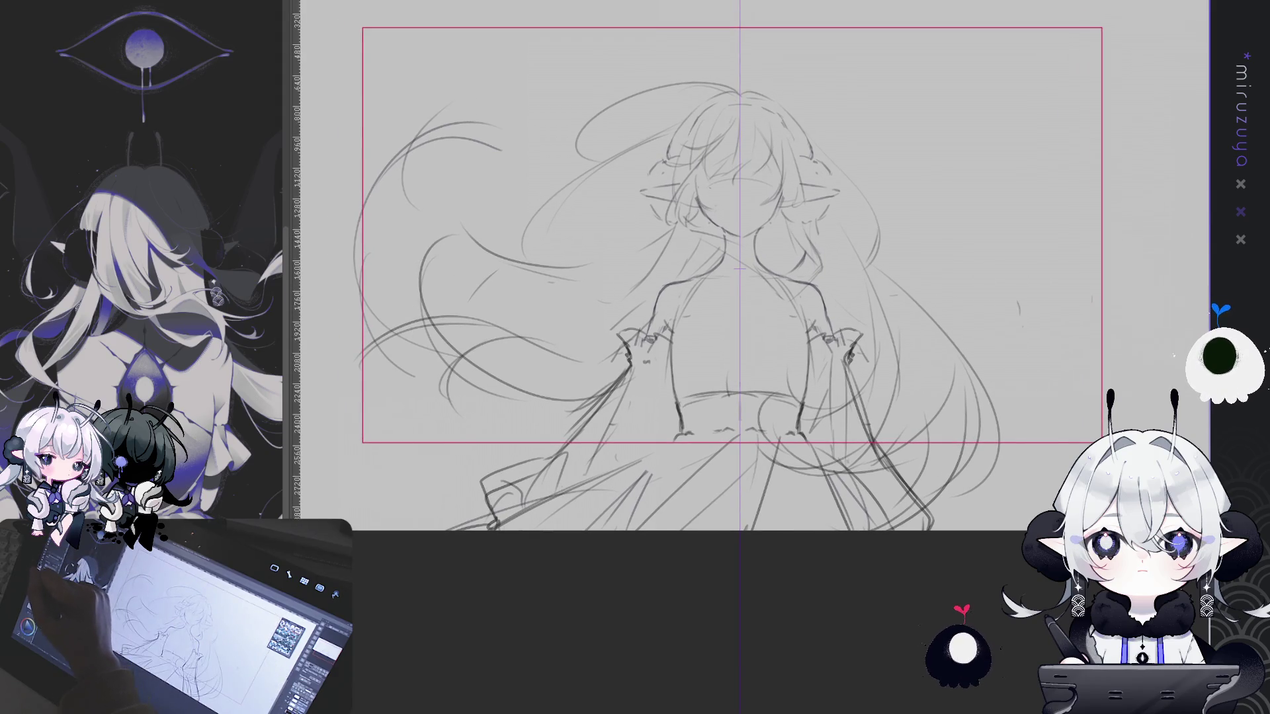
pyautogui.moveTo(907, 230)
pyautogui.mouseDown()
pyautogui.moveTo(916, 274)
pyautogui.moveTo(854, 309)
pyautogui.moveTo(769, 305)
pyautogui.mouseUp()
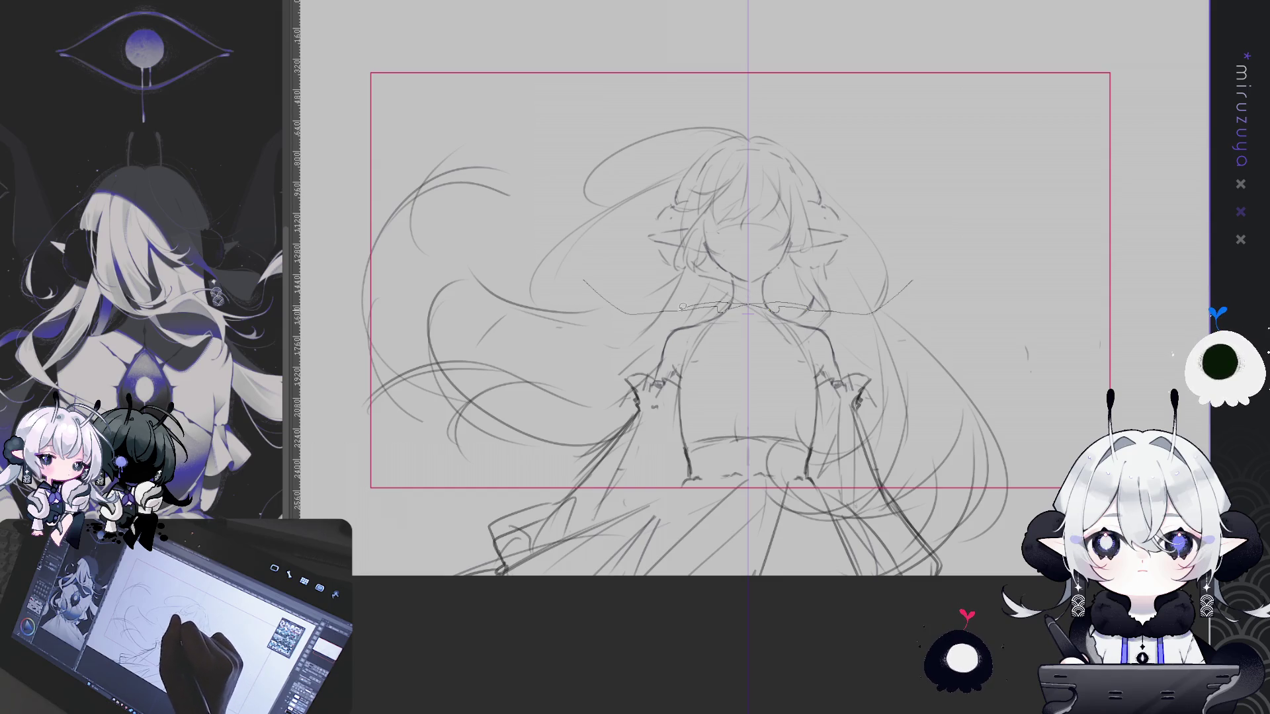
pyautogui.hotkey('ctrl', 'shift', 'd')
# Scale the selected head down slightly and commit, then deselect
pyautogui.hotkey('ctrl', 't')
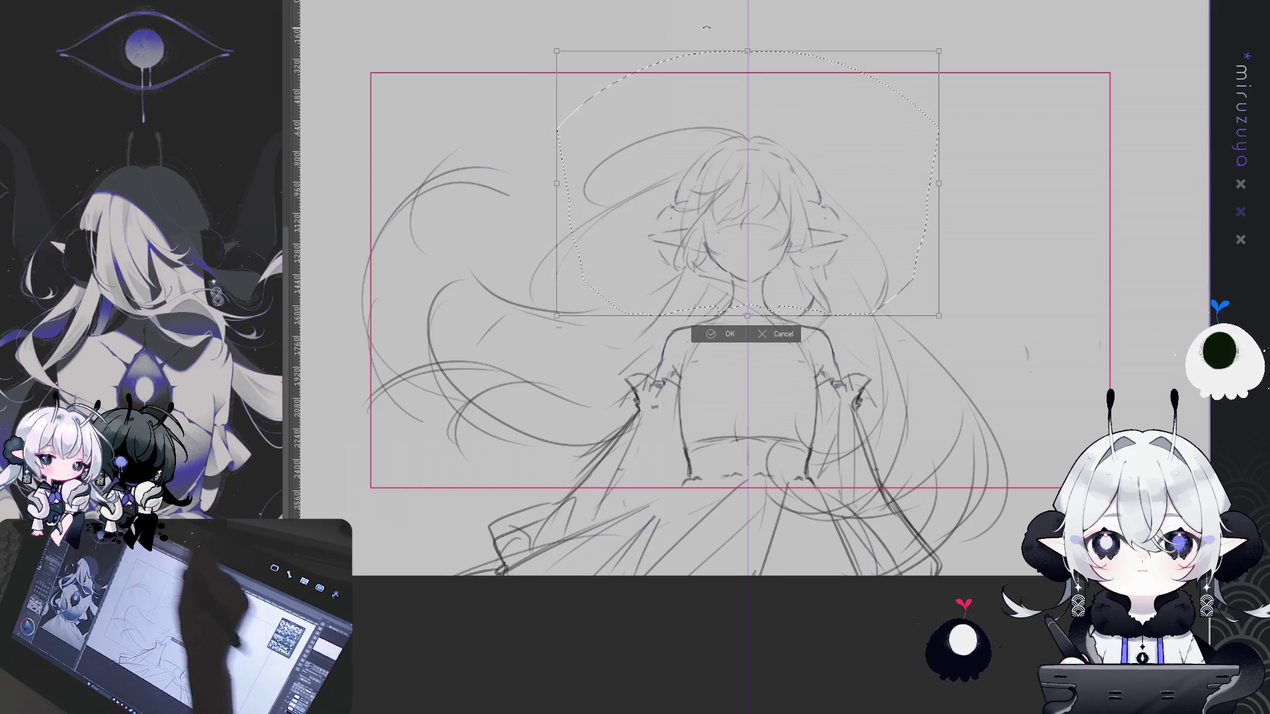
pyautogui.moveTo(746, 52); pyautogui.dragTo(746, 59)
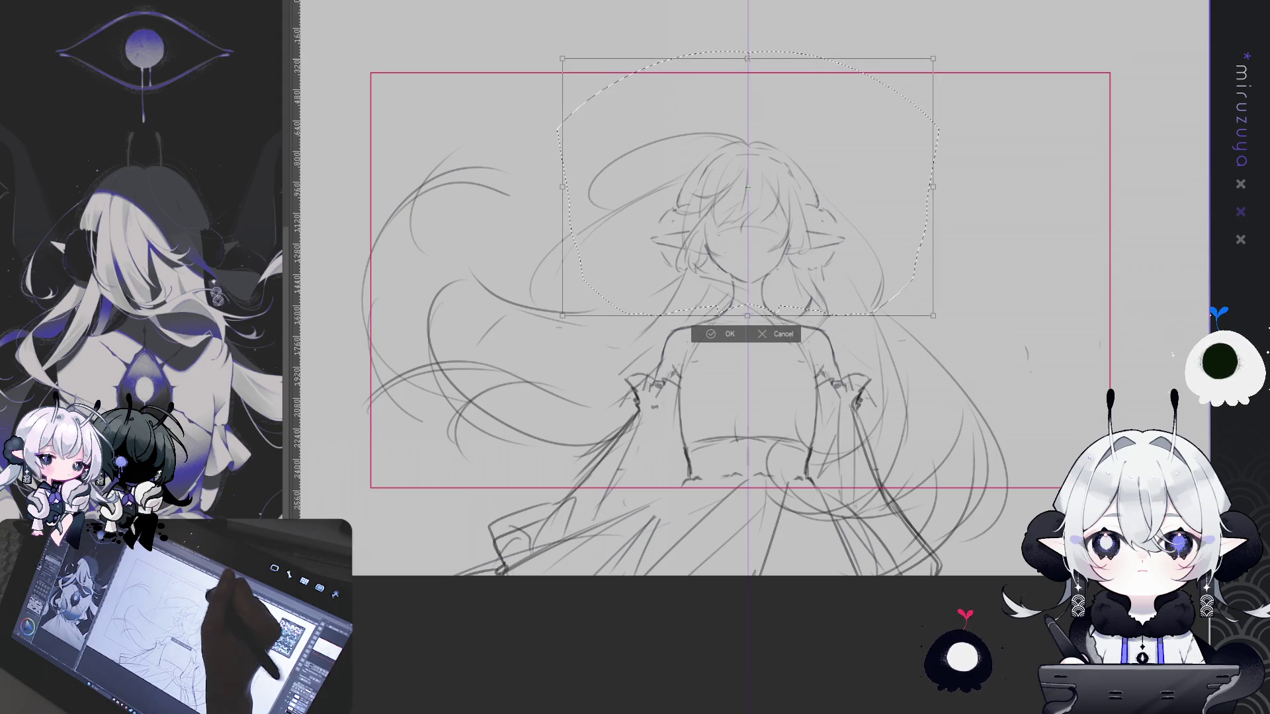
pyautogui.click(725, 334)
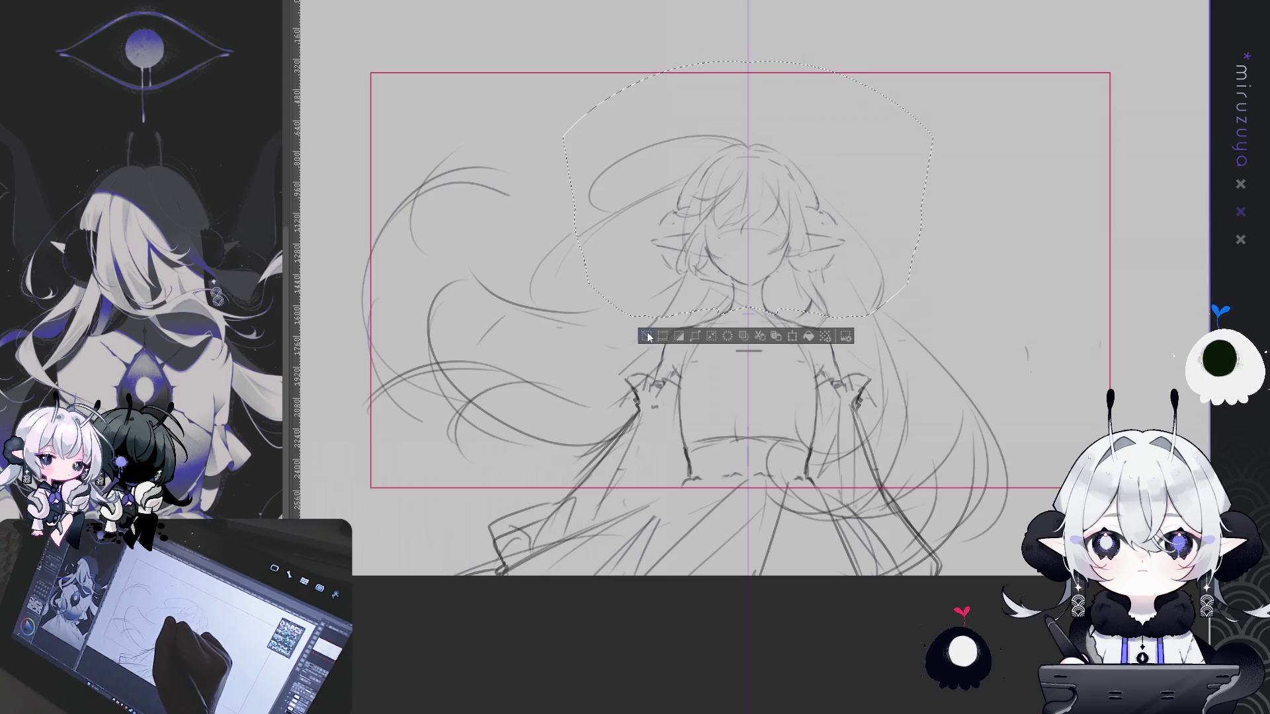
pyautogui.hotkey('ctrl', 'd')
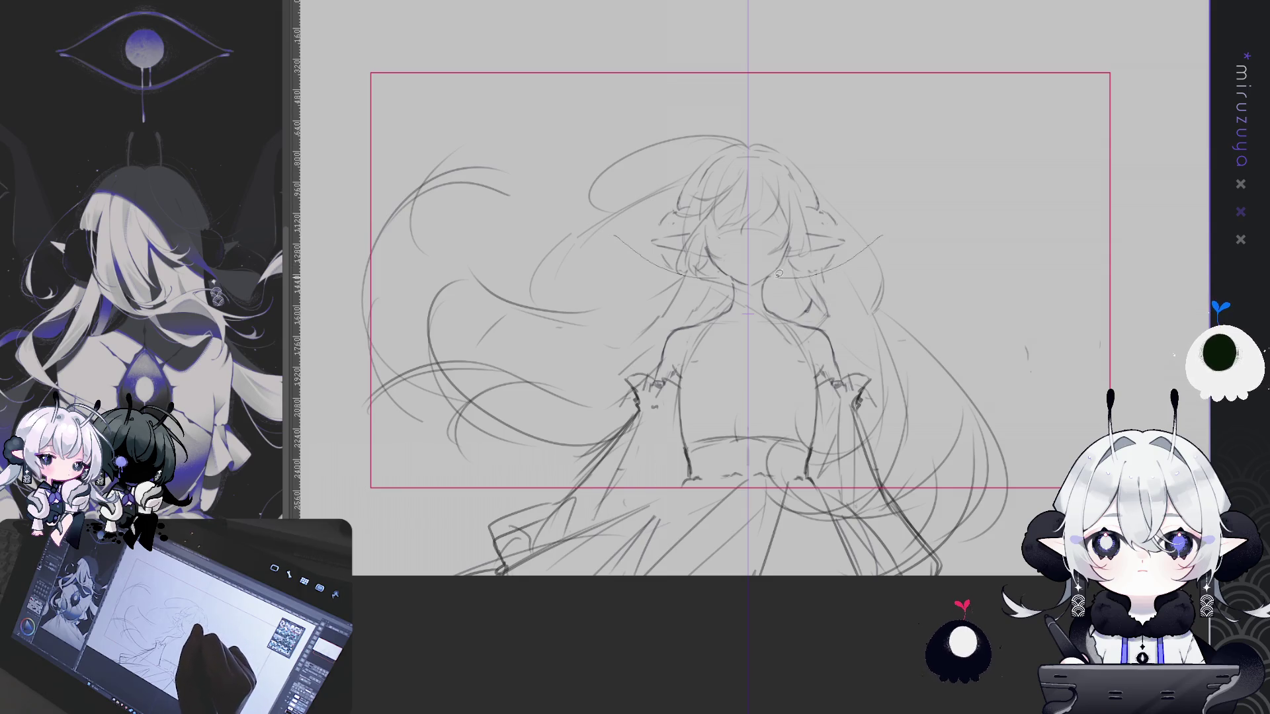
# Reselect the head with a dome-shaped lasso and tilt it slightly counter-clockwise
pyautogui.moveTo(581, 251); pyautogui.dragTo(559, 246)
pyautogui.hotkey('ctrl', 't')
pyautogui.moveTo(763, 45); pyautogui.dragTo(746, 53)
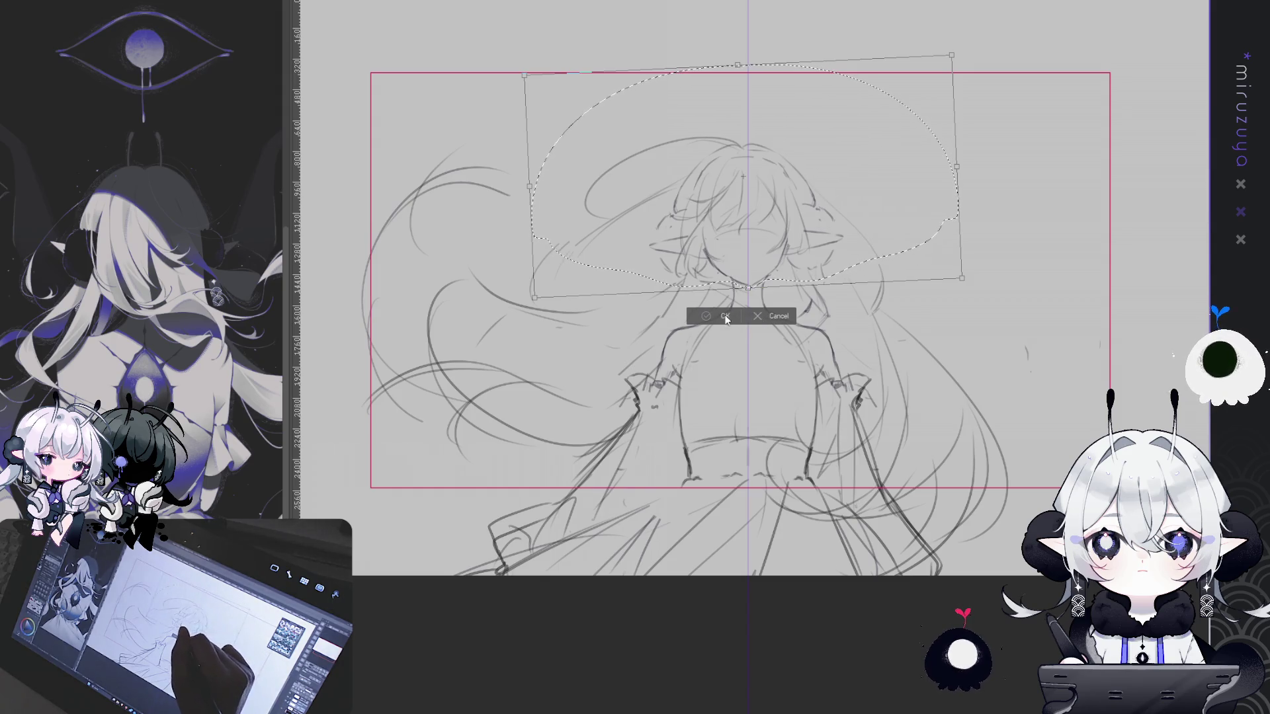
pyautogui.press('Return')
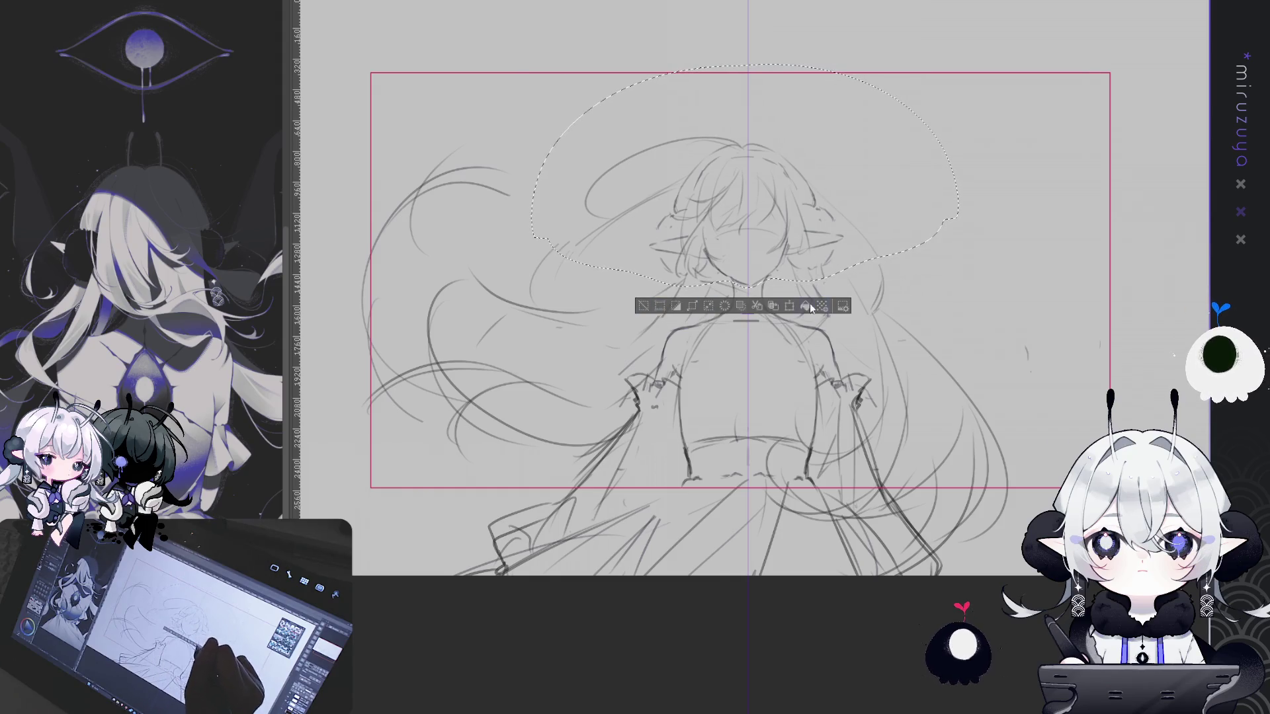
pyautogui.moveTo(746, 322); pyautogui.dragTo(738, 607)
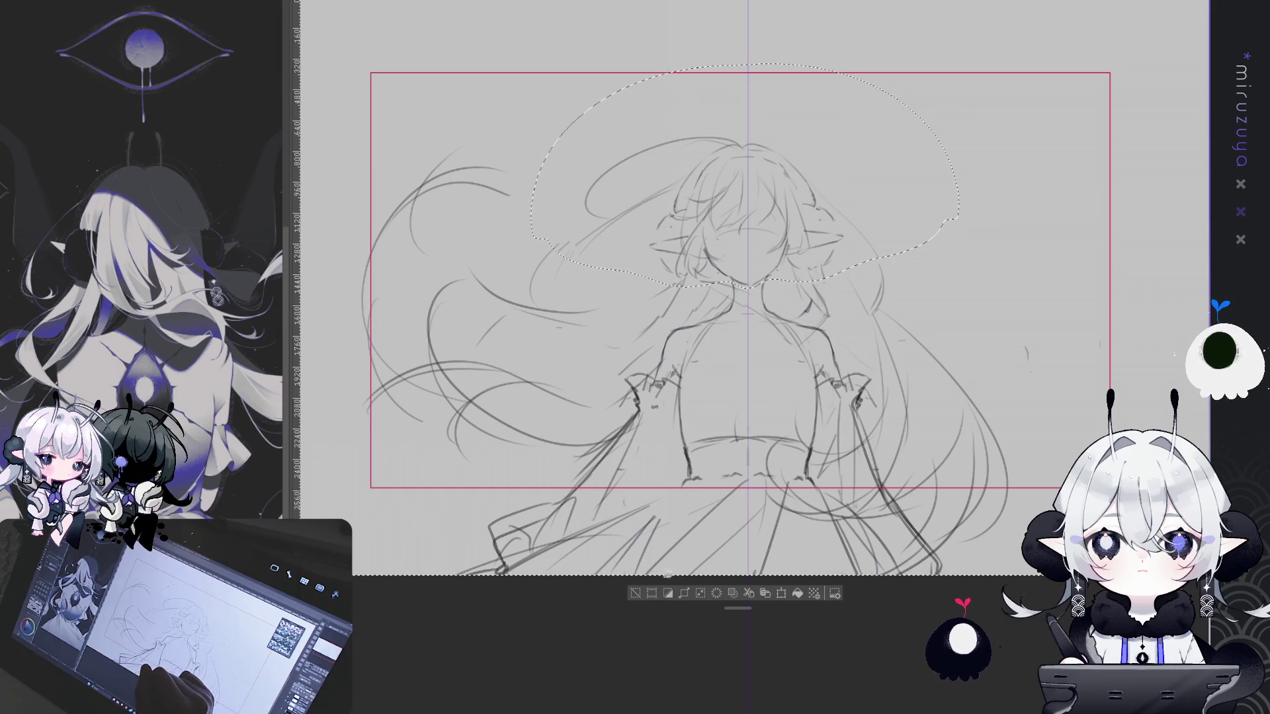
pyautogui.click(668, 593)
# Rotate the whole sketch layer slightly clockwise, then draw a pencil stroke right of the face
pyautogui.moveTo(1025, 574); pyautogui.dragTo(859, 561)
pyautogui.moveTo(1088, 568); pyautogui.dragTo(1067, 598)
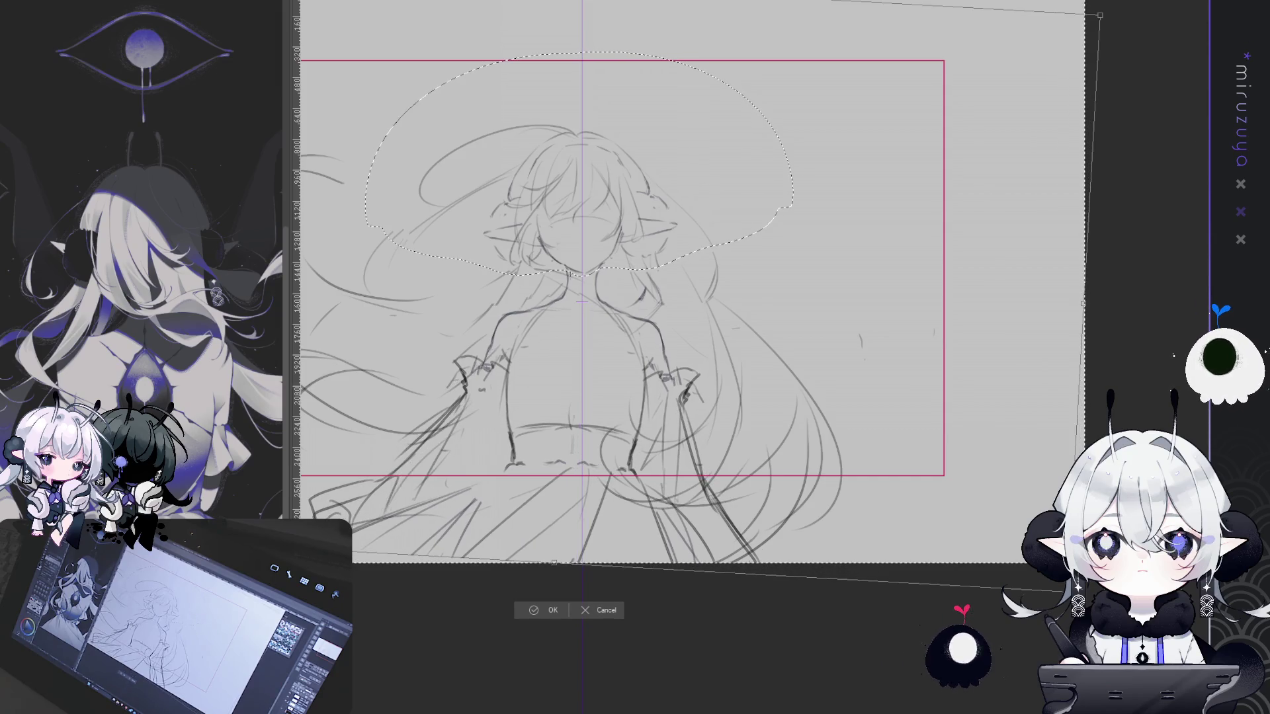
pyautogui.press('Return')
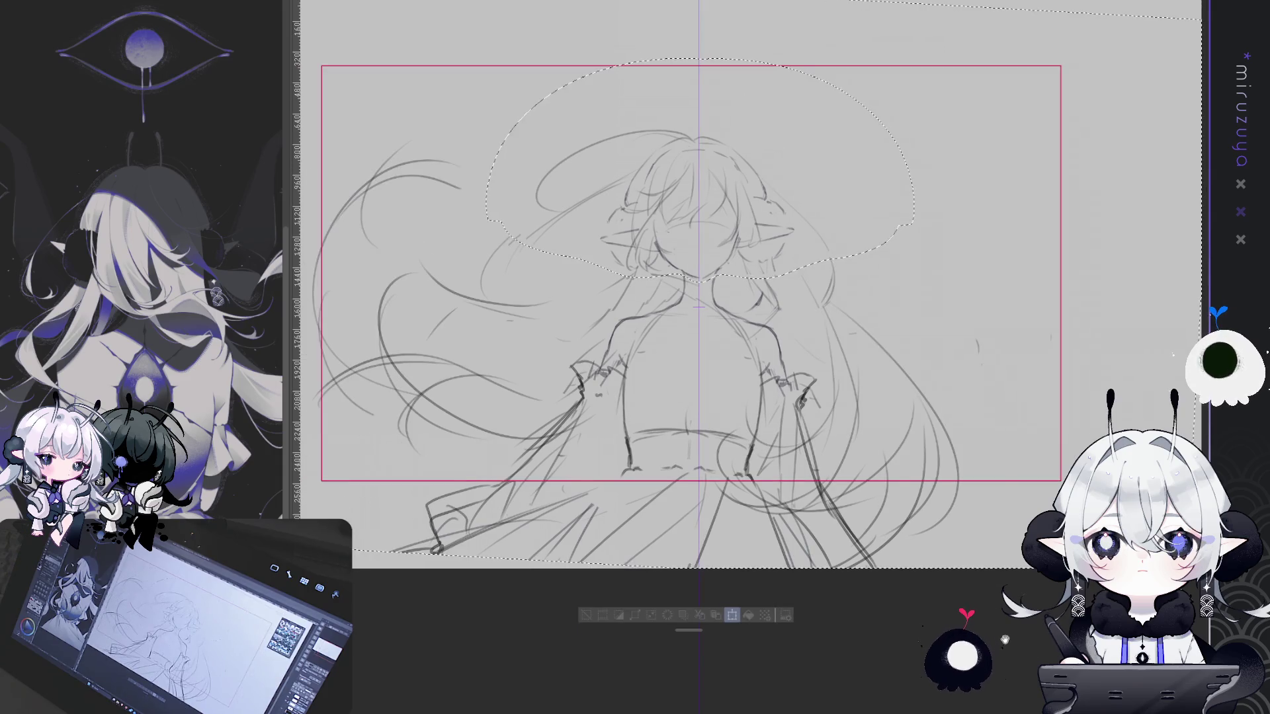
pyautogui.hotkey('ctrl', 't')
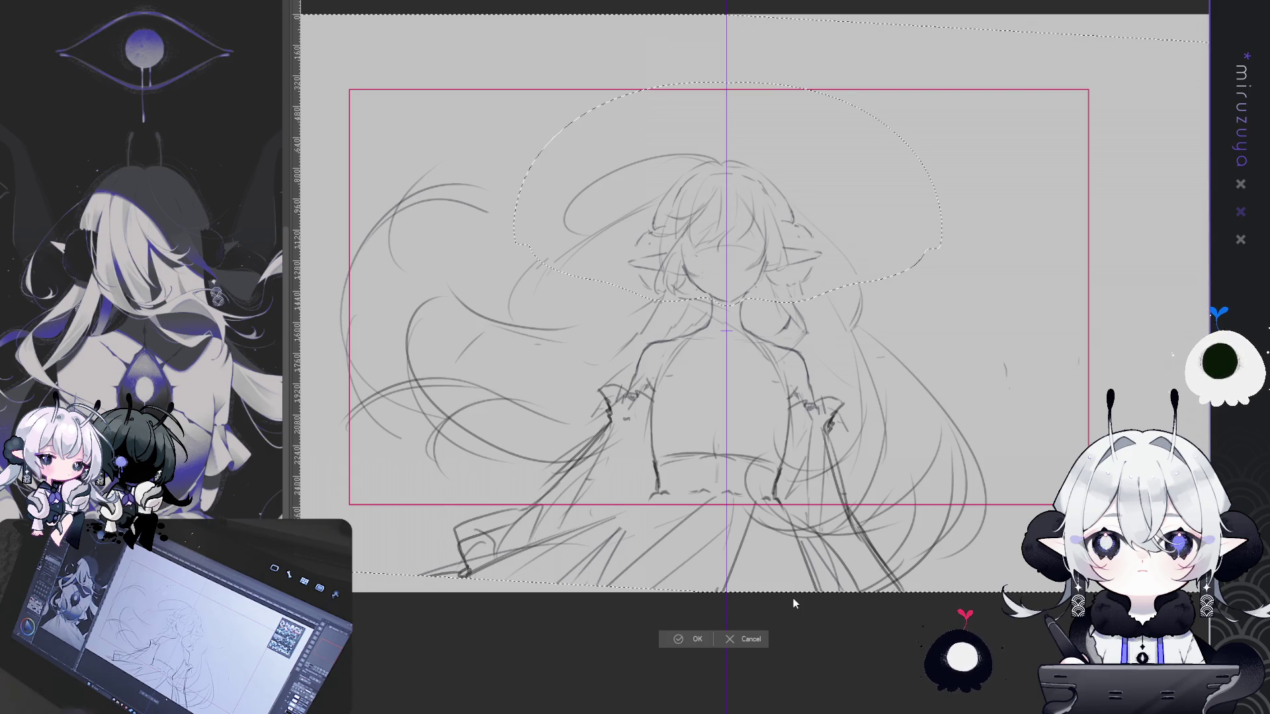
pyautogui.click(689, 639)
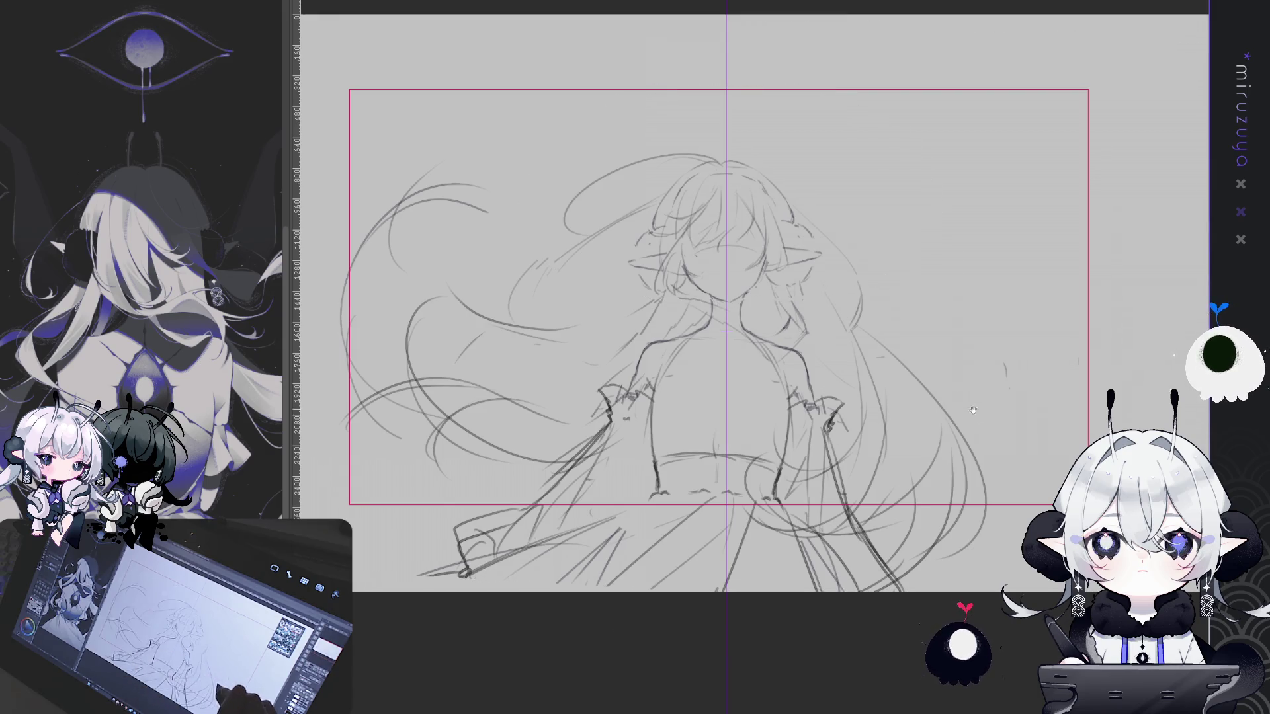
pyautogui.moveTo(973, 407); pyautogui.dragTo(1014, 390)
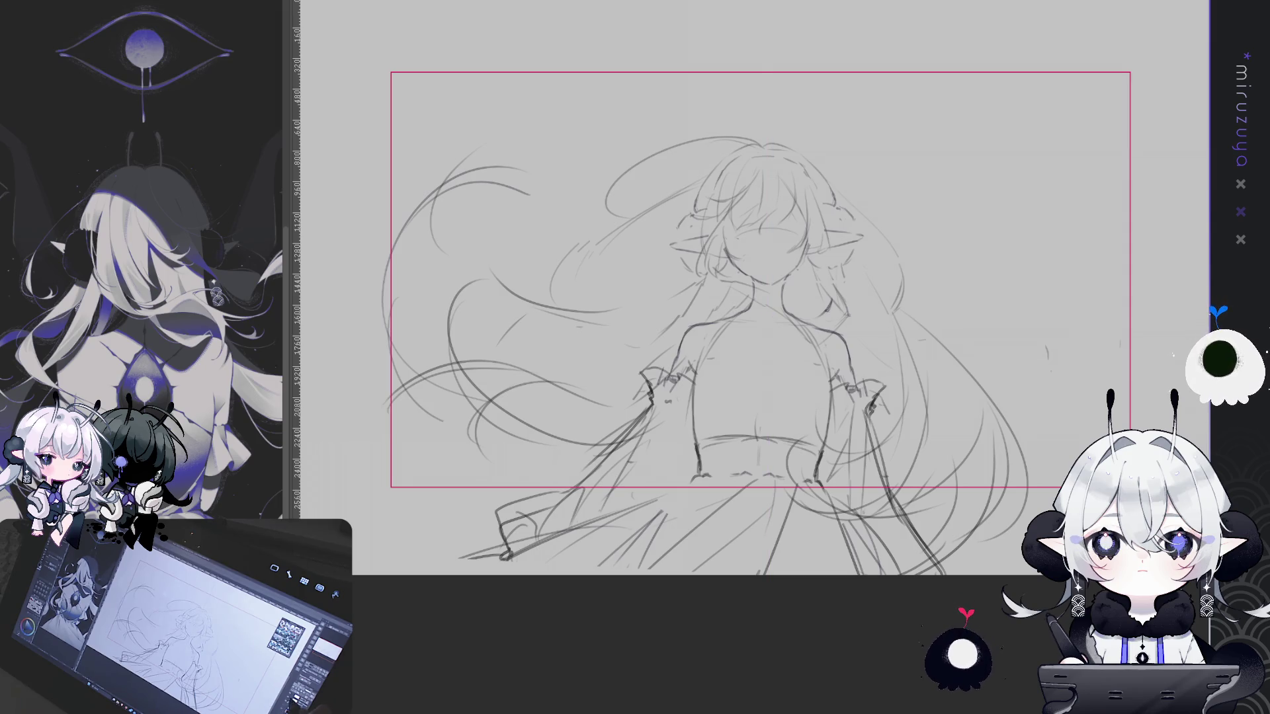
pyautogui.moveTo(916, 217); pyautogui.dragTo(812, 311)
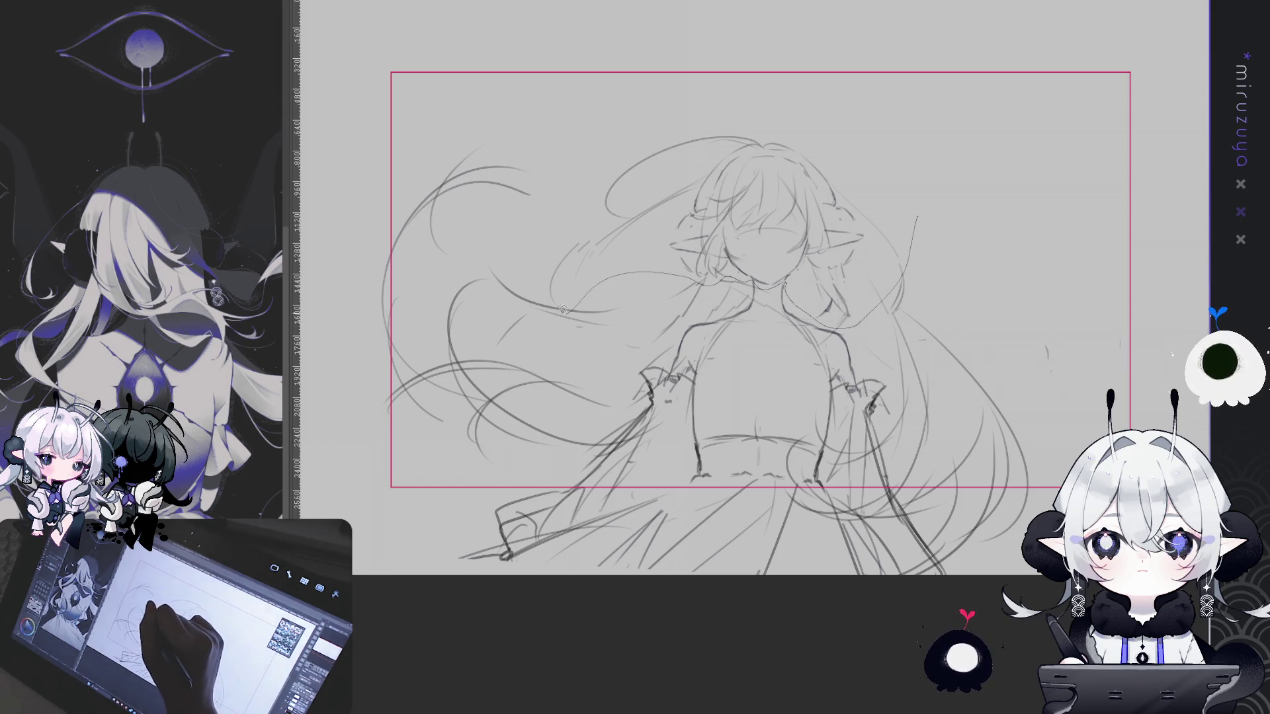
# Lasso the head and hair, shift them slightly left and down, commit, and deselect
pyautogui.moveTo(688, 275); pyautogui.dragTo(780, 286)
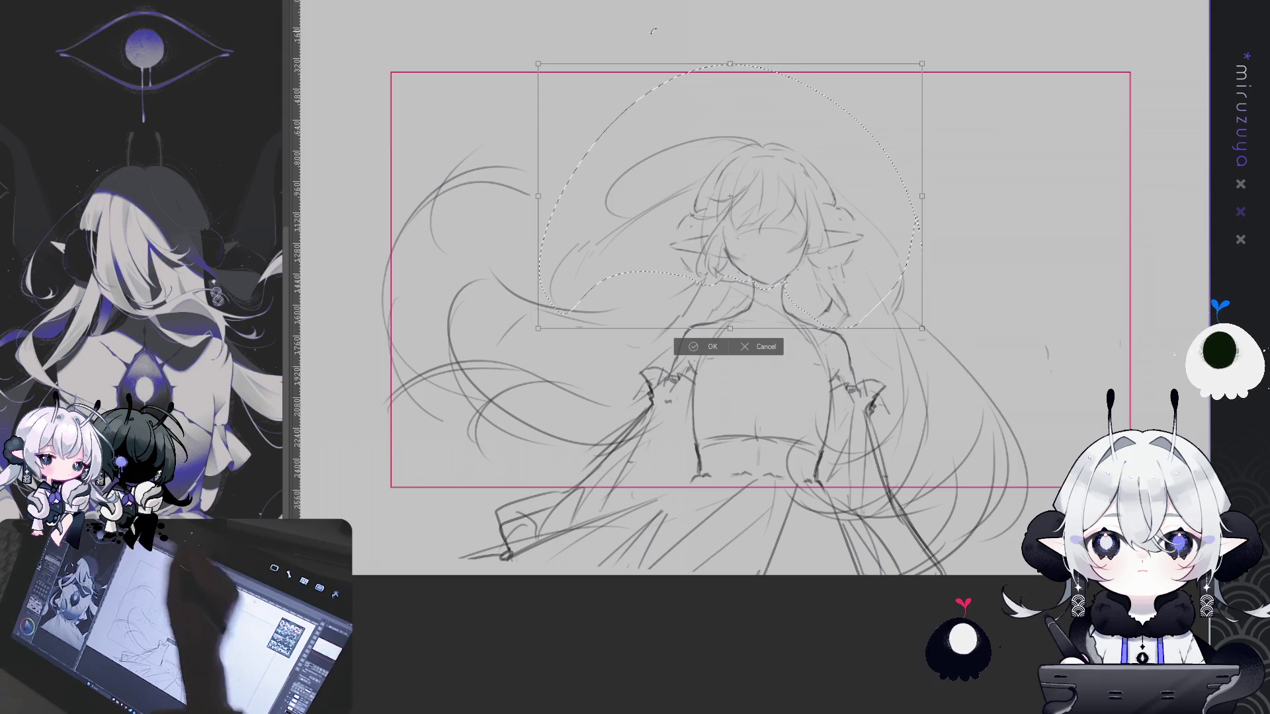
pyautogui.hotkey('ctrl', 't')
pyautogui.moveTo(598, 152); pyautogui.dragTo(592, 156)
pyautogui.moveTo(847, 154); pyautogui.dragTo(849, 155)
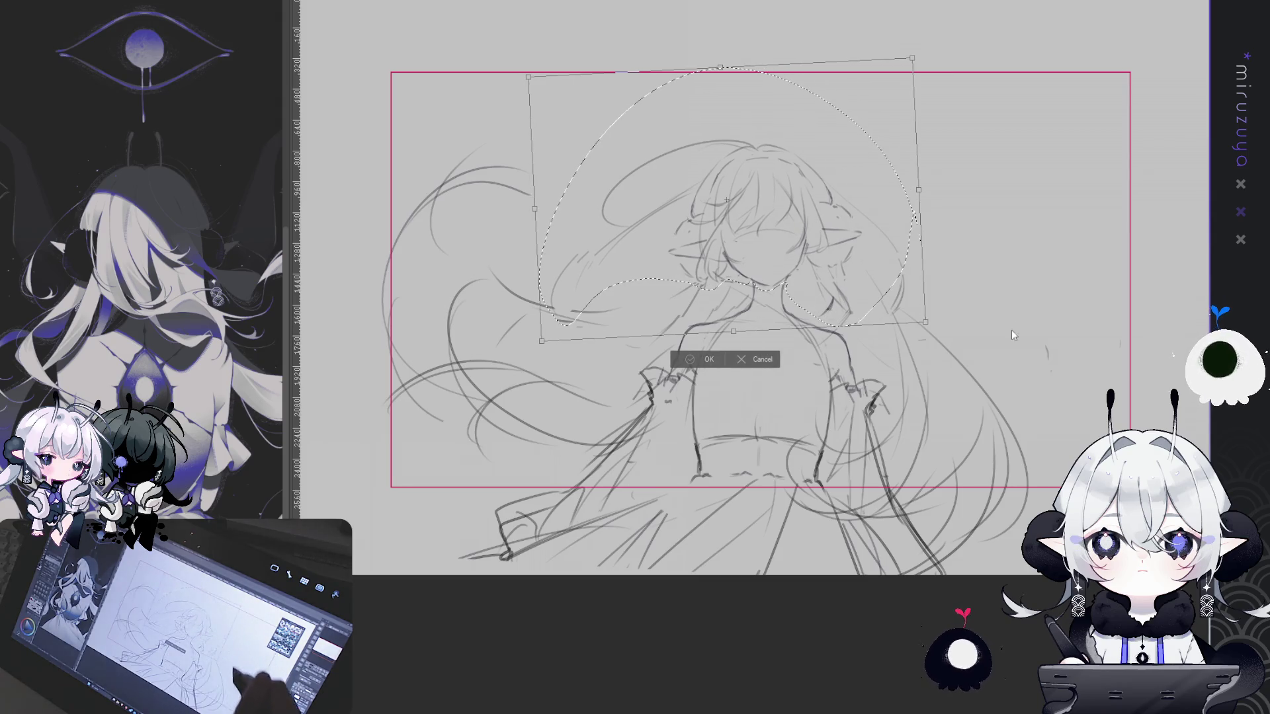
pyautogui.click(681, 361)
pyautogui.click(677, 345)
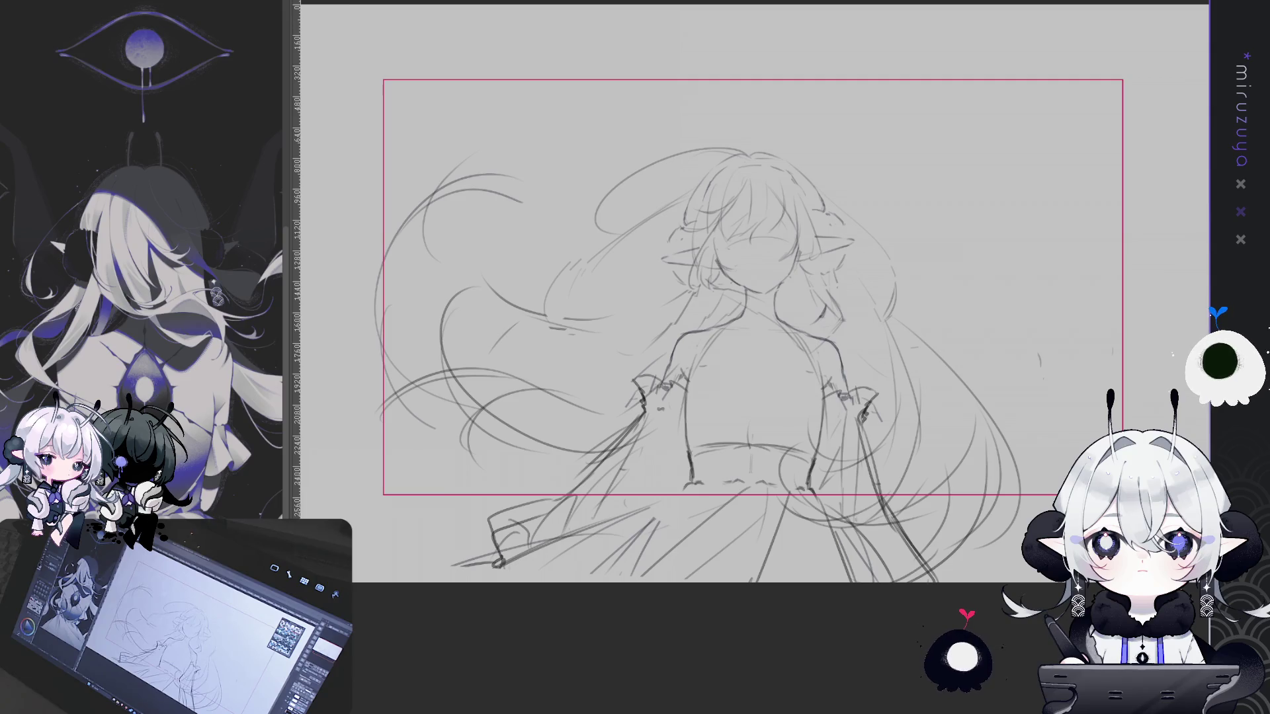
pyautogui.hotkey('ctrl', 'v')
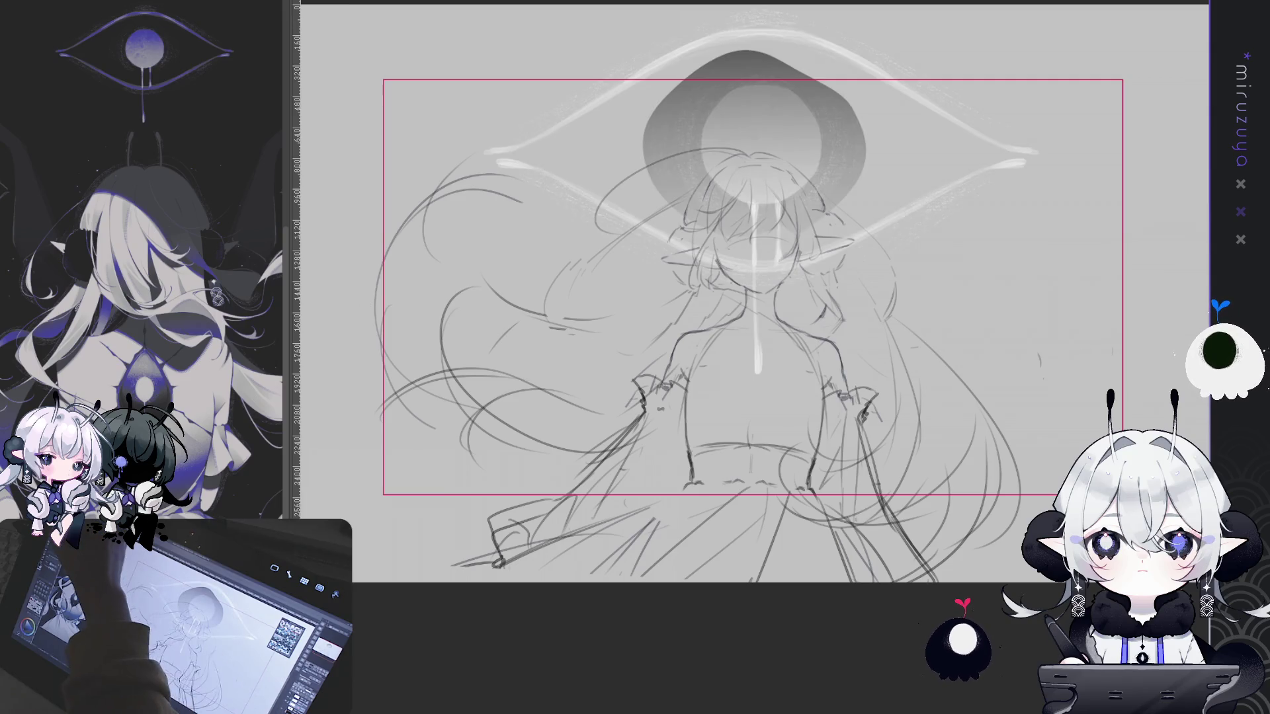
# Enlarge the sketch slightly toward the lower right and fit the whole canvas in view
pyautogui.moveTo(973, 338); pyautogui.dragTo(1038, 434)
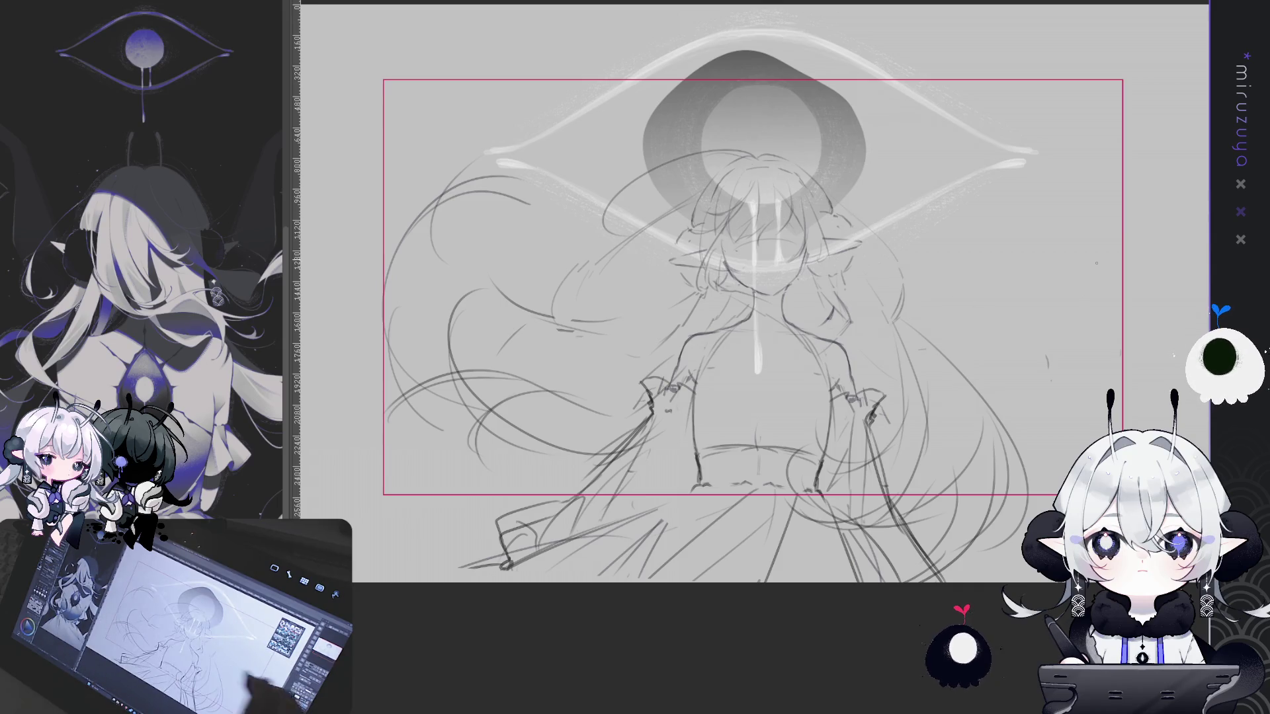
pyautogui.hotkey('ctrl', '0')
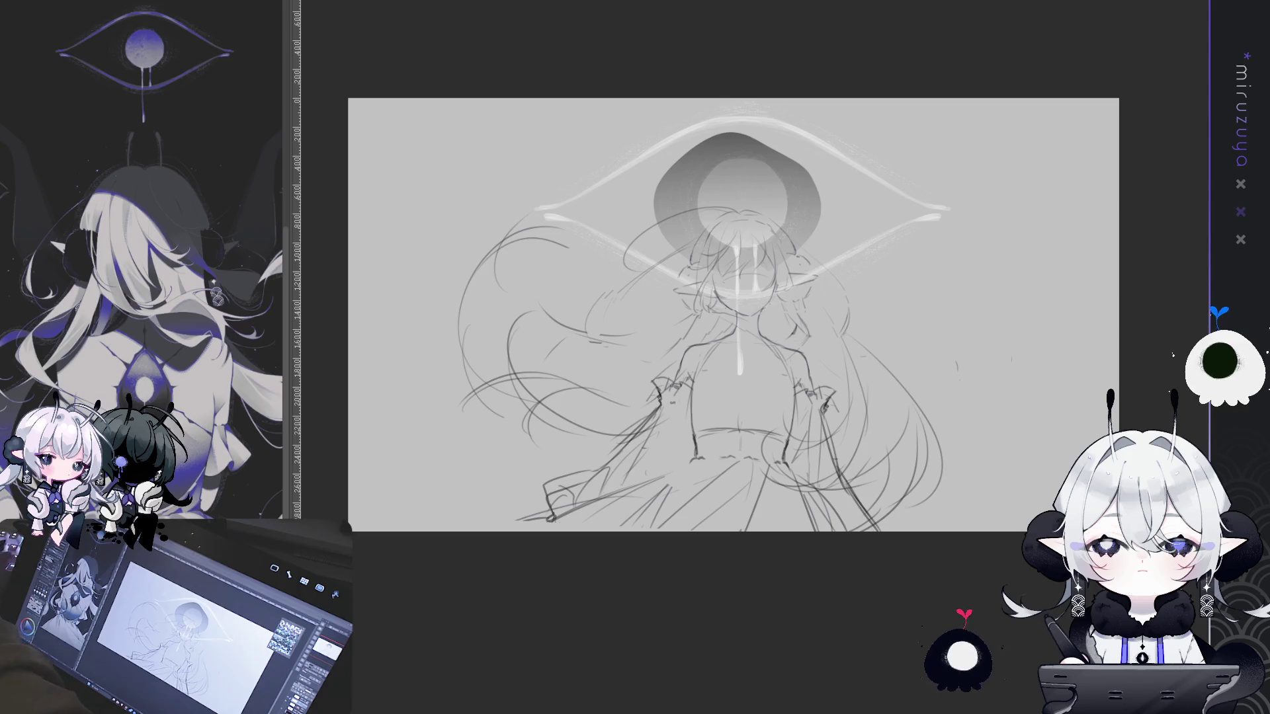
# Undo the latest repositioning of the lower sketch and clear the selection
pyautogui.scroll(1, 733, 316)
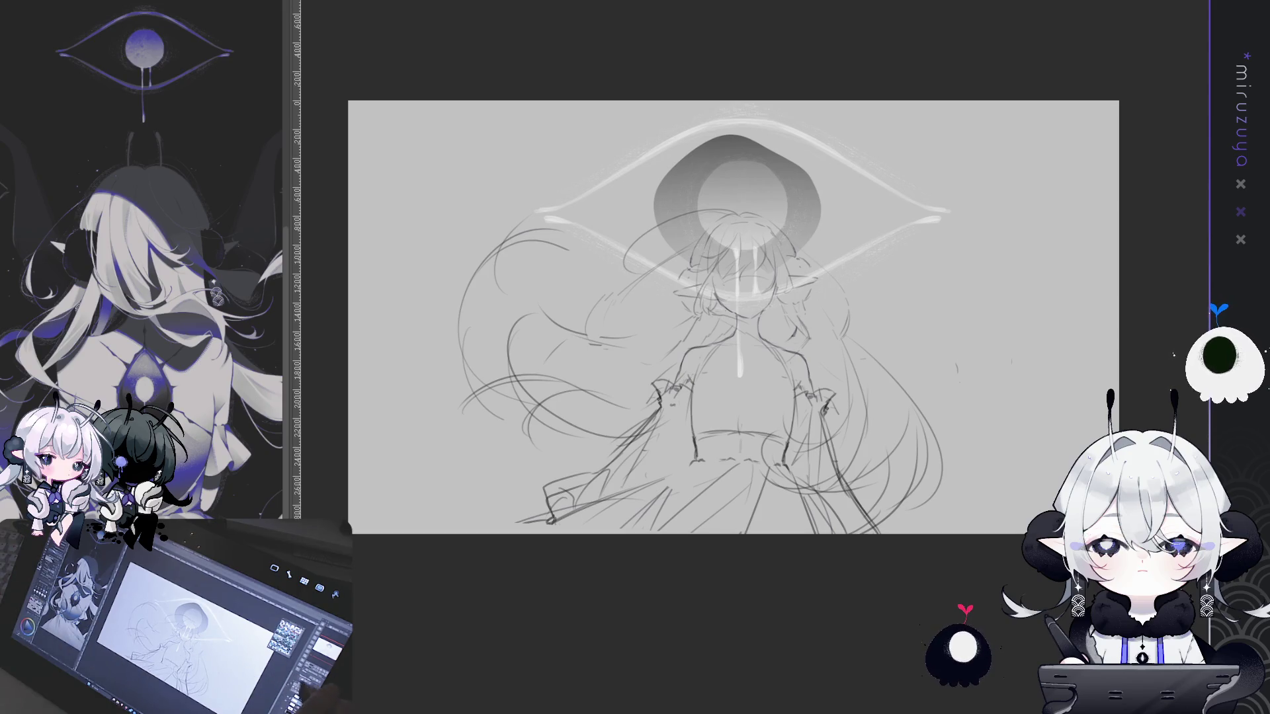
pyautogui.scroll(3, 756, 362)
pyautogui.scroll(-1, 757, 362)
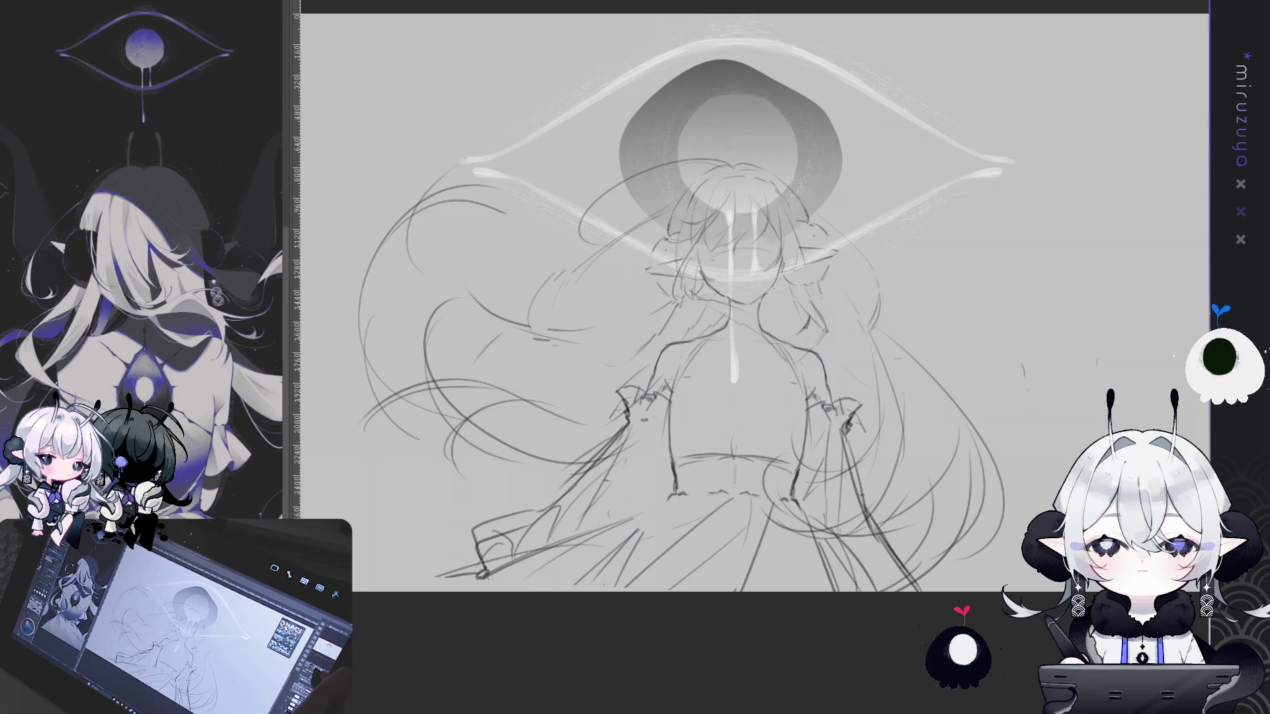
pyautogui.scroll(-2, 1101, 285)
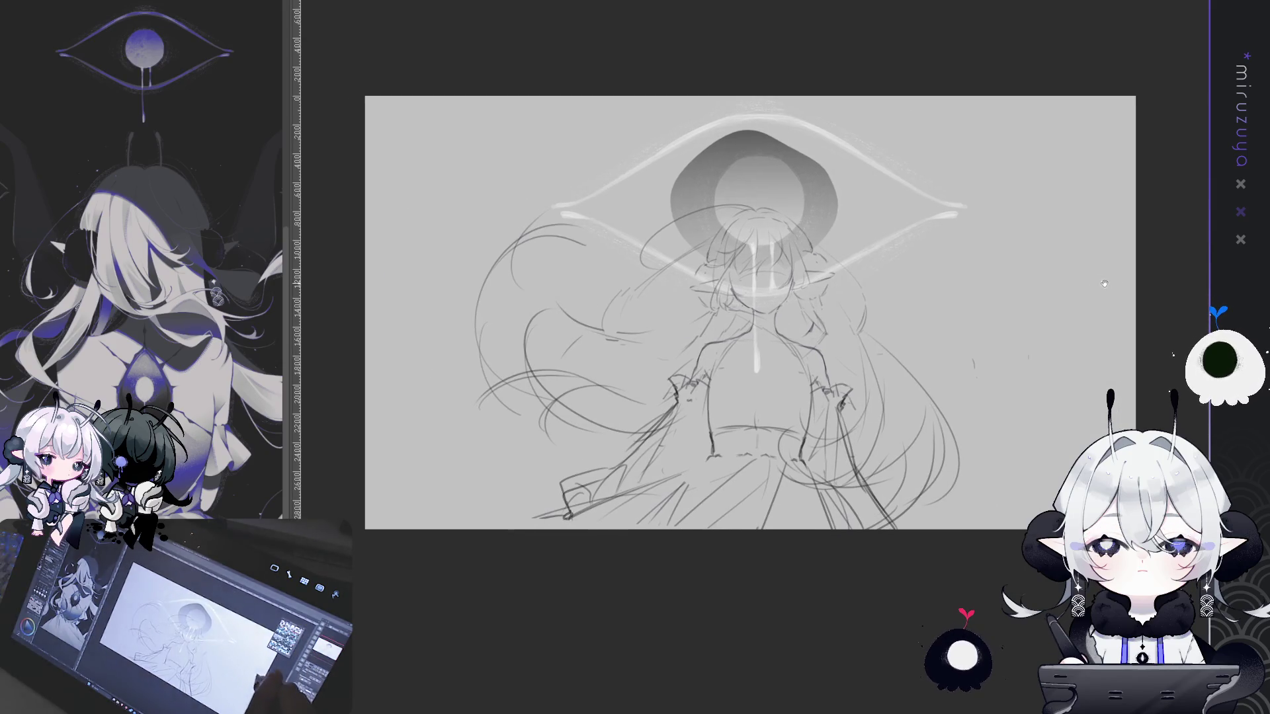
pyautogui.moveTo(1101, 284); pyautogui.dragTo(1102, 294)
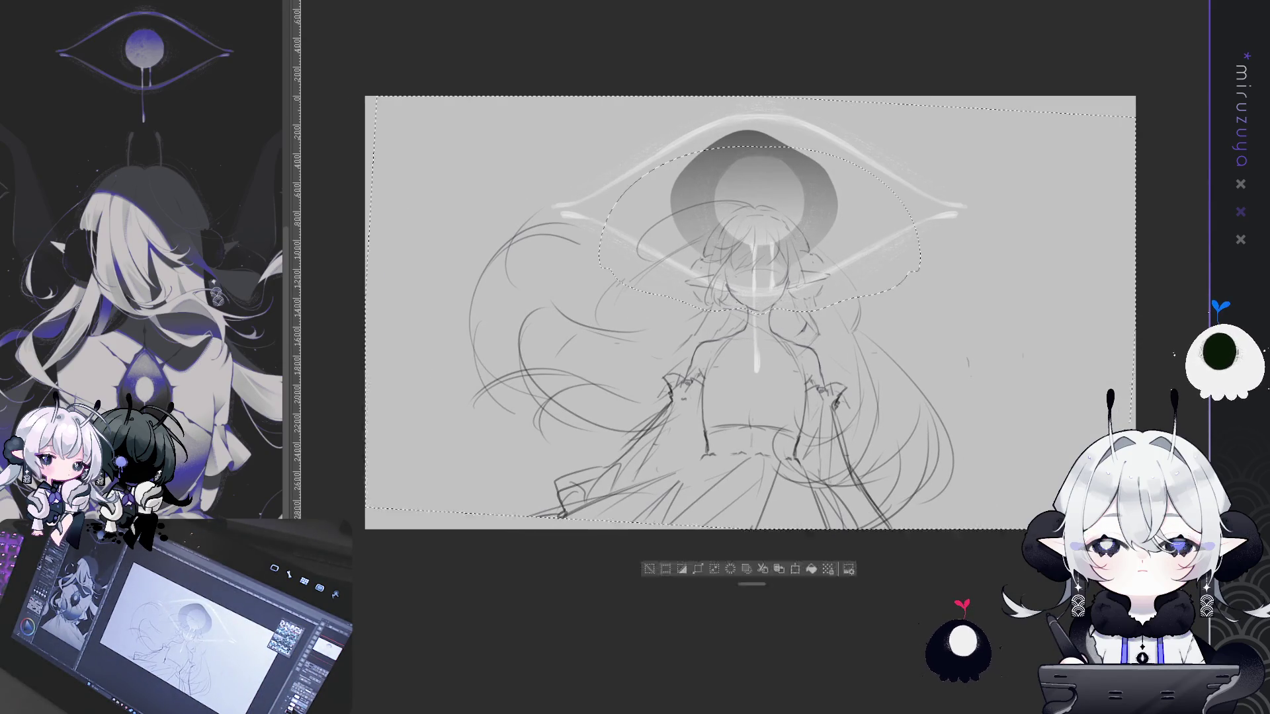
pyautogui.press('Return')
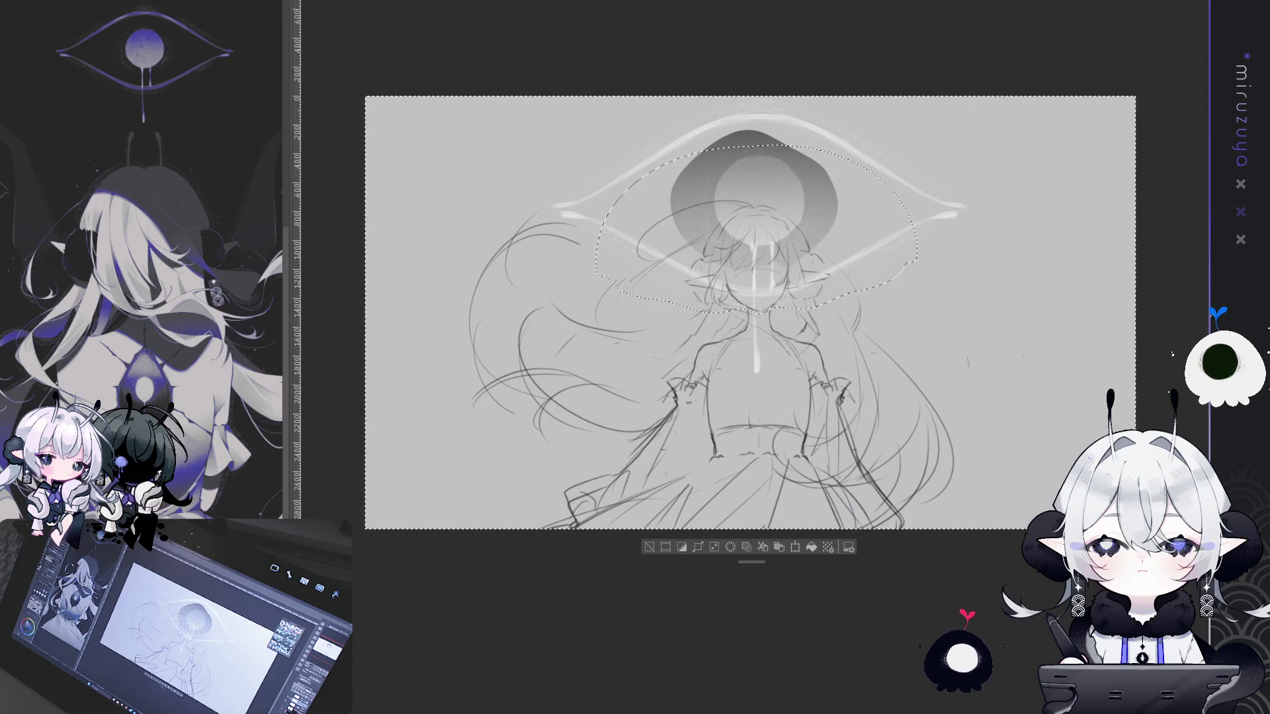
pyautogui.hotkey('ctrl', 'z')
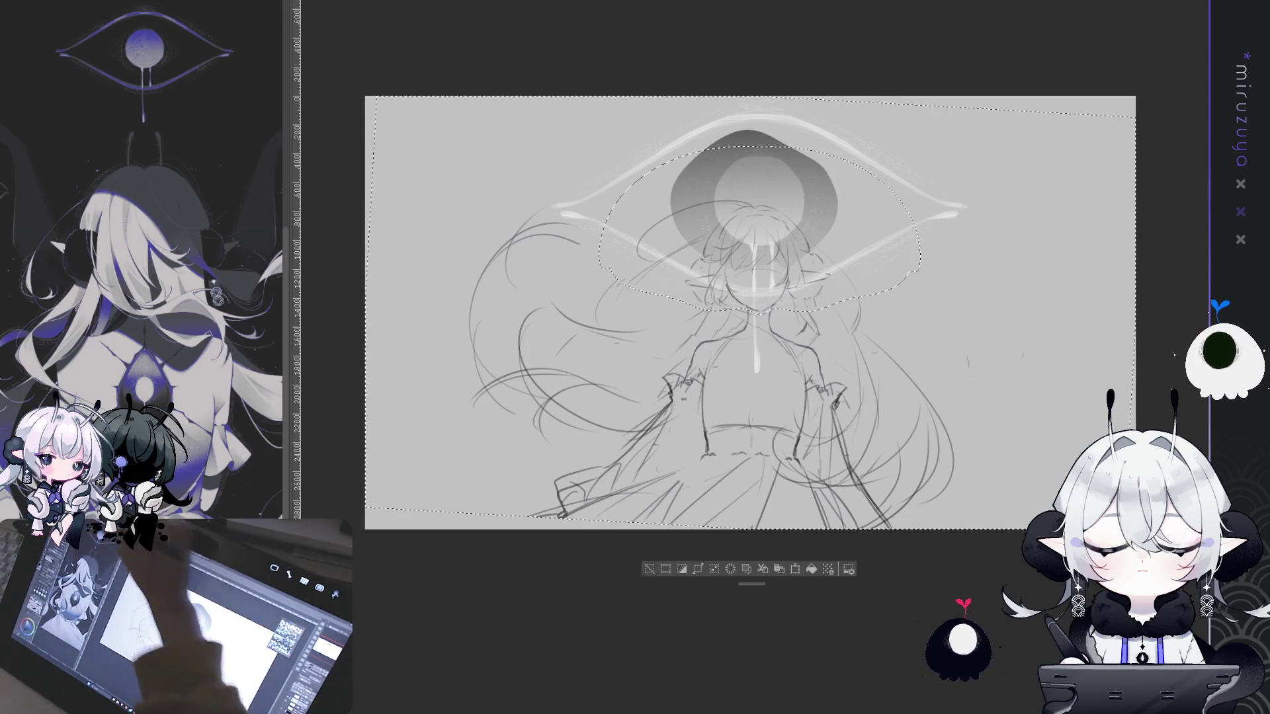
pyautogui.click(650, 546)
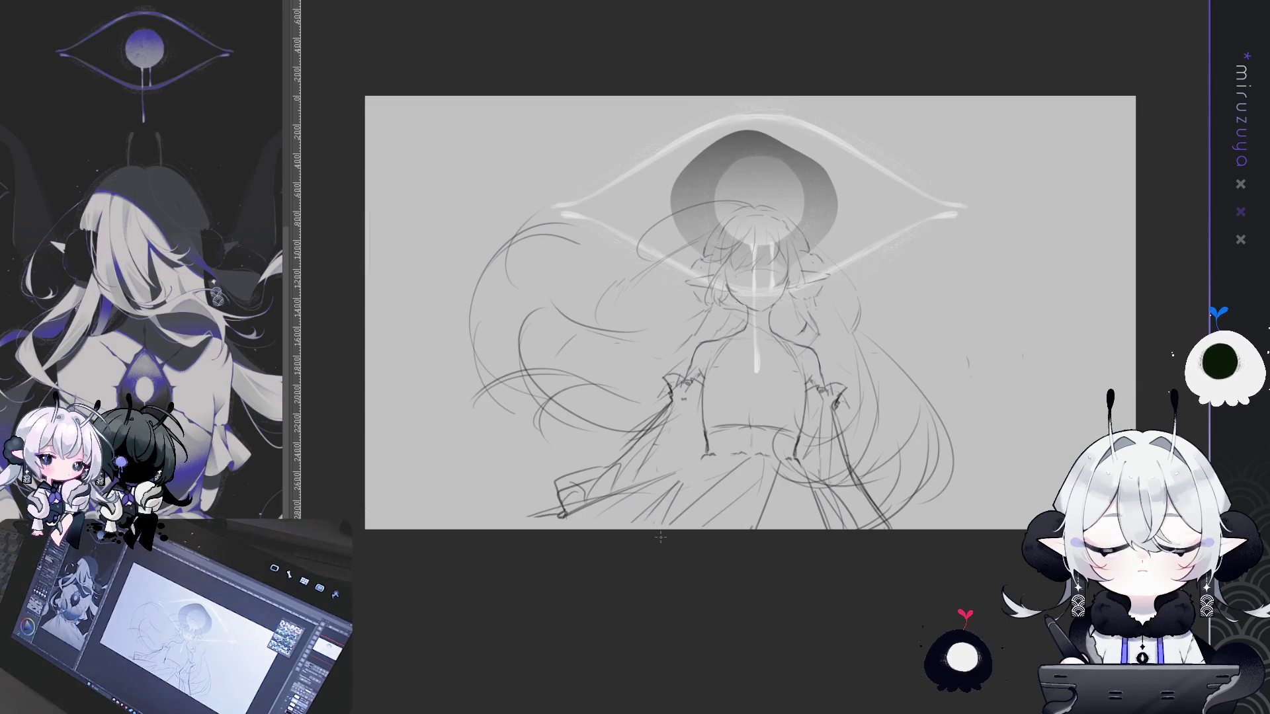
# Try a vertical centre guide and a head lasso, removing both, then zoom in on the chest
pyautogui.moveTo(758, 198); pyautogui.dragTo(759, 463)
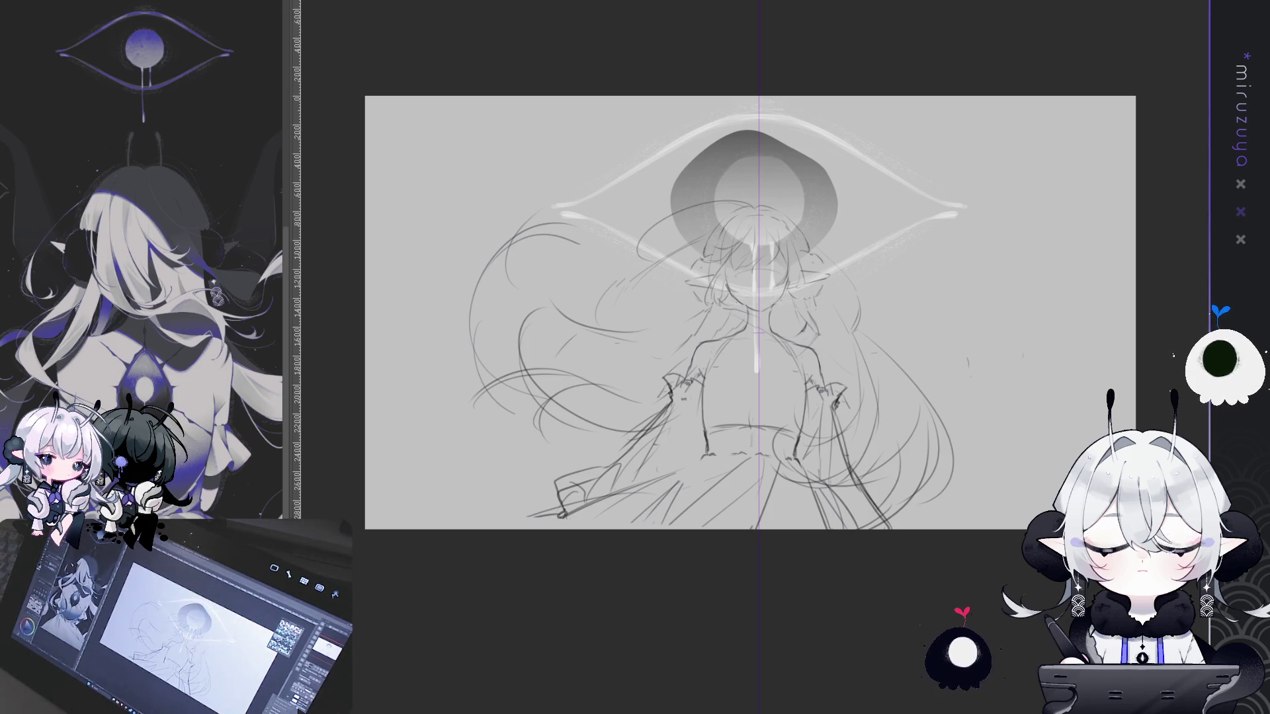
pyautogui.hotkey('ctrl', 'z')
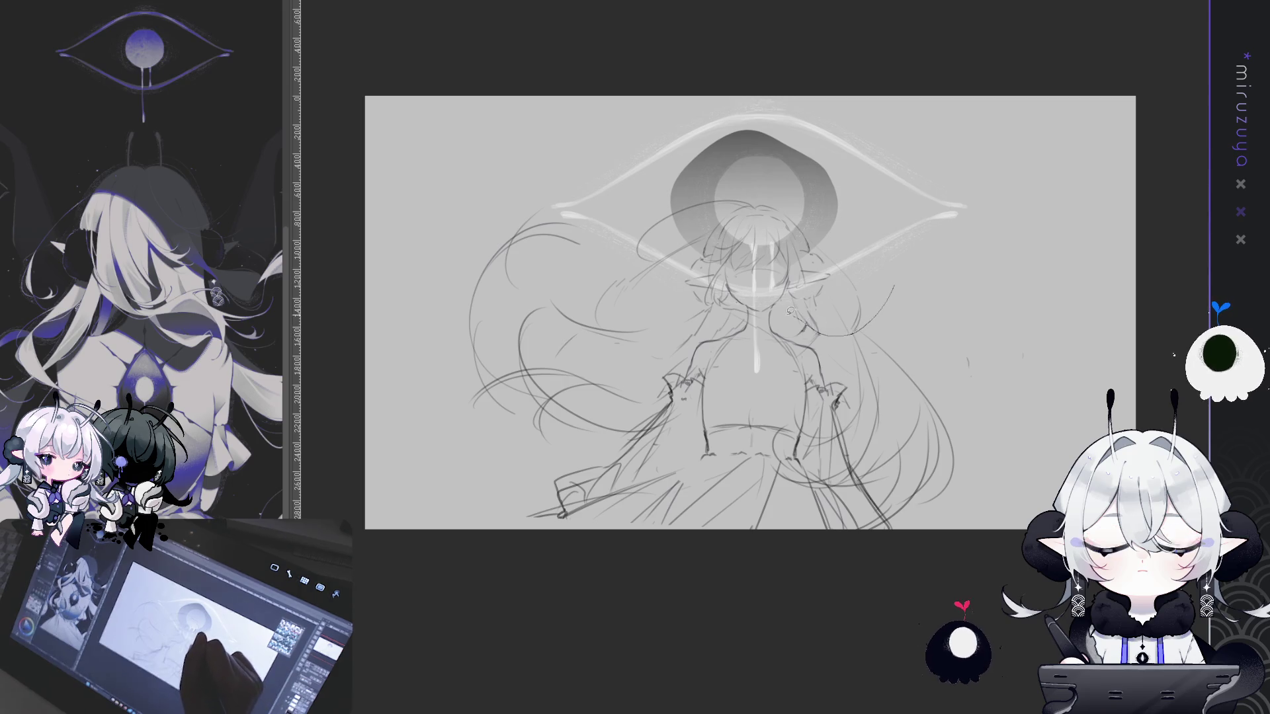
pyautogui.moveTo(952, 291)
pyautogui.mouseDown()
pyautogui.moveTo(628, 198)
pyautogui.moveTo(952, 291)
pyautogui.moveTo(903, 270)
pyautogui.mouseUp()
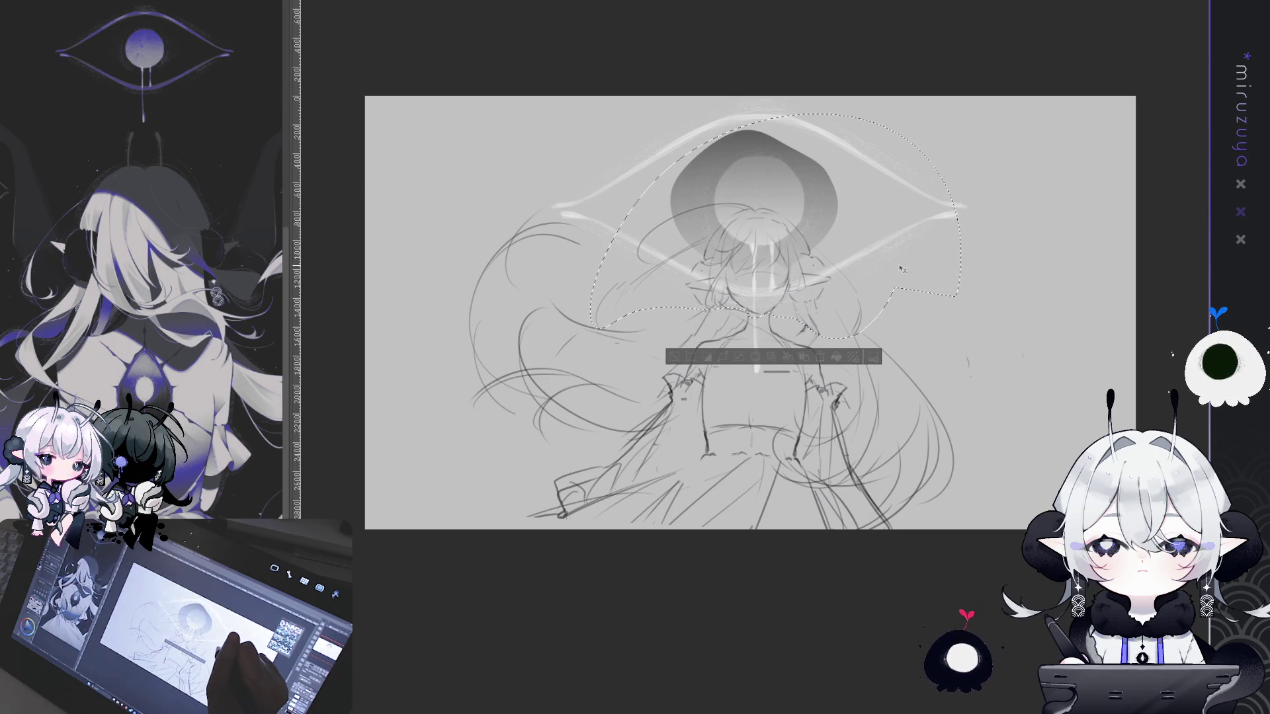
pyautogui.click(674, 358)
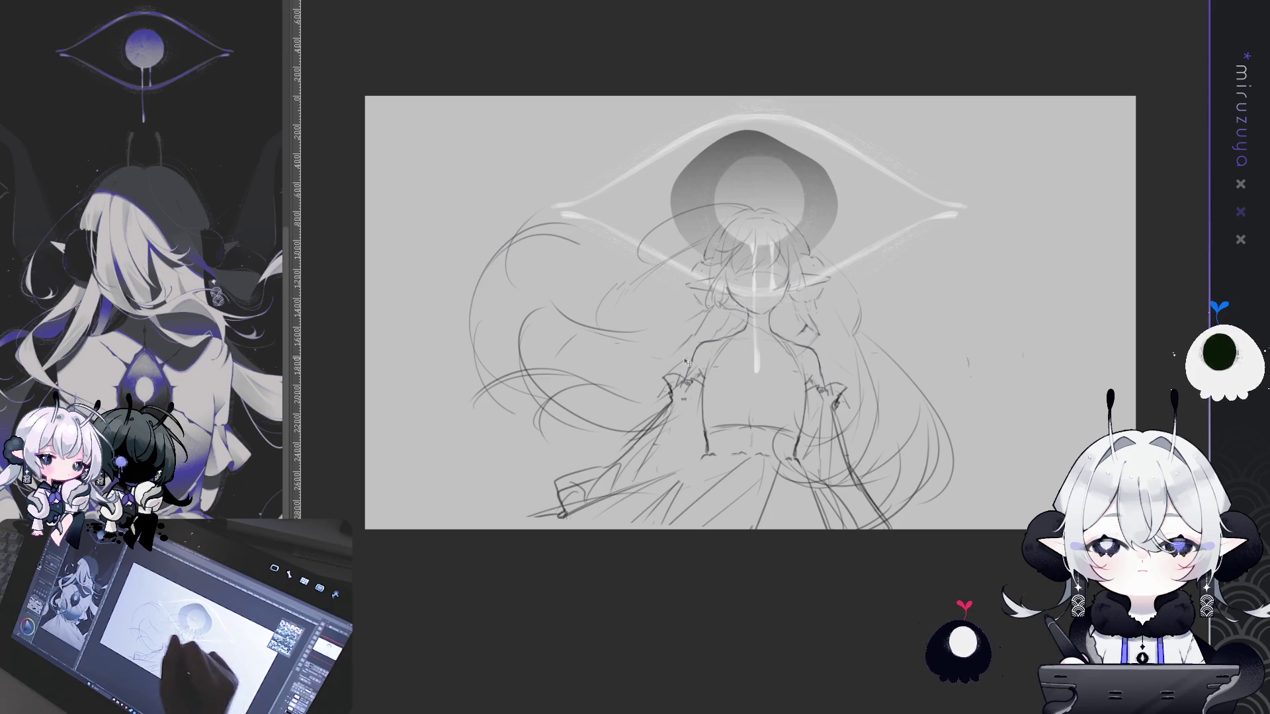
pyautogui.hotkey('ctrl', '+')
pyautogui.hotkey('ctrl', '+')
pyautogui.hotkey('ctrl', '+')
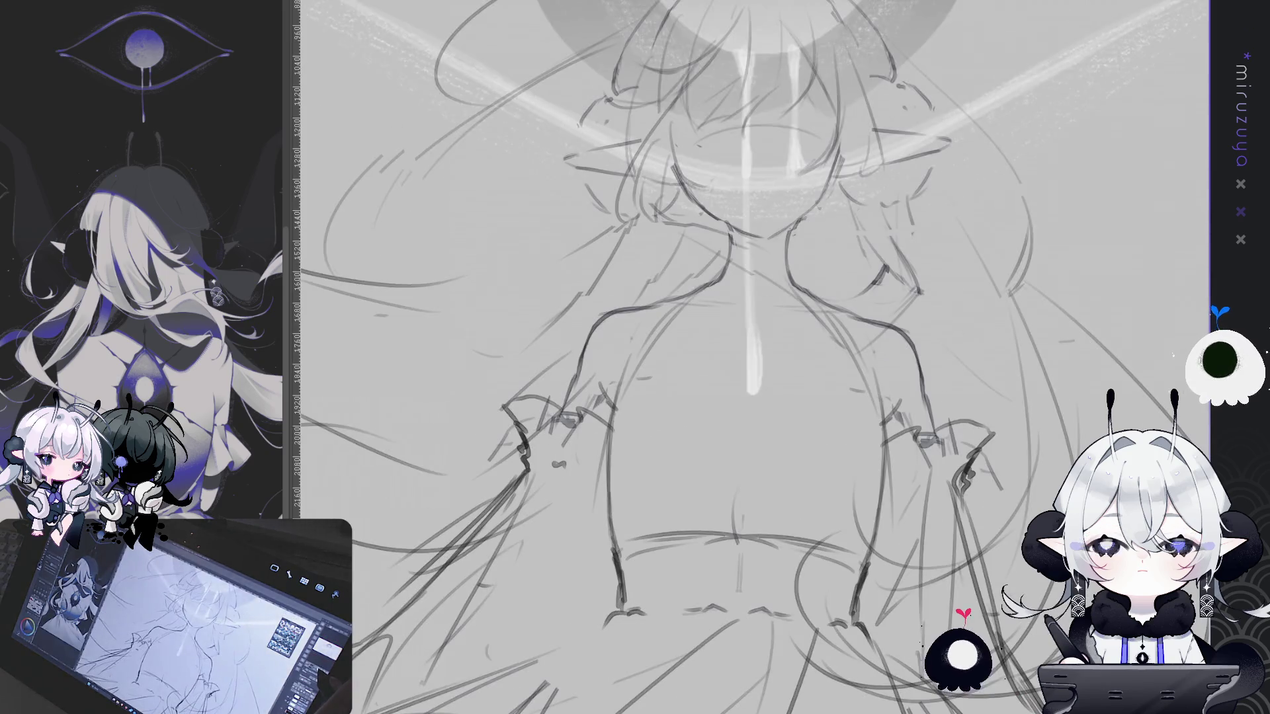
# Zoom out slightly and pan to bring the head and eye motif into view
pyautogui.hotkey('ctrl', '-')
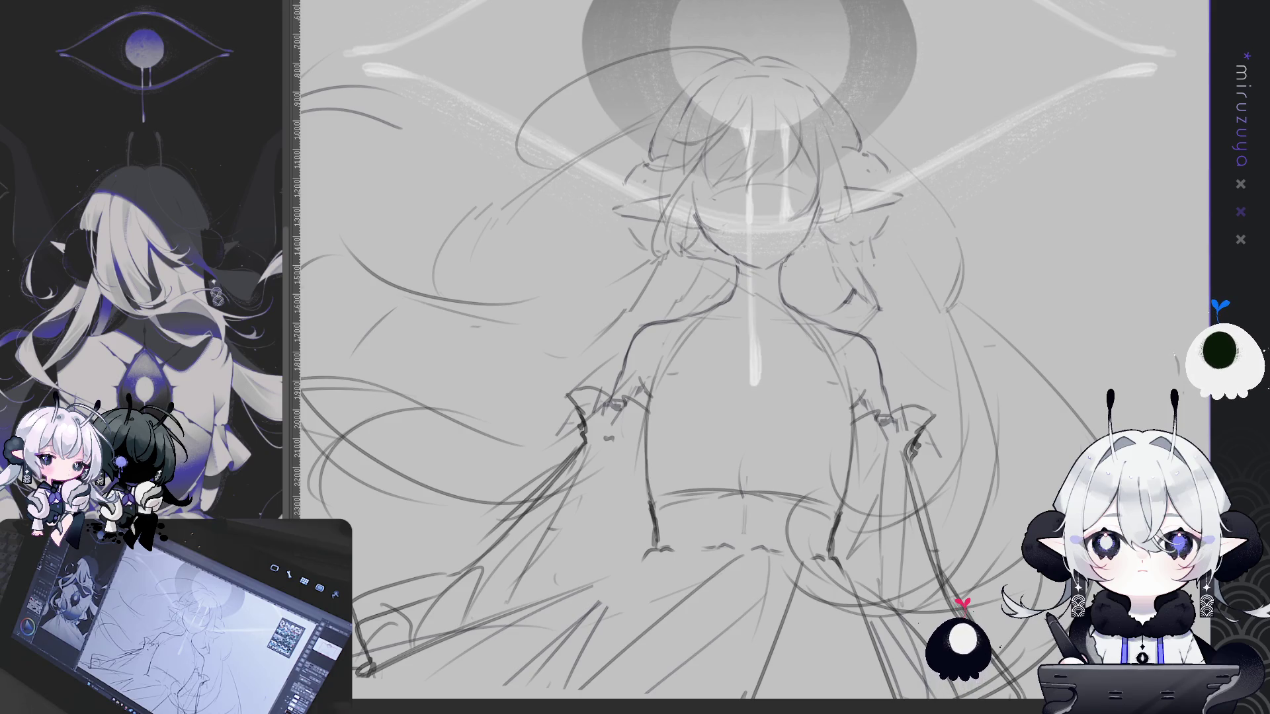
pyautogui.moveTo(1050, 343); pyautogui.dragTo(1030, 419)
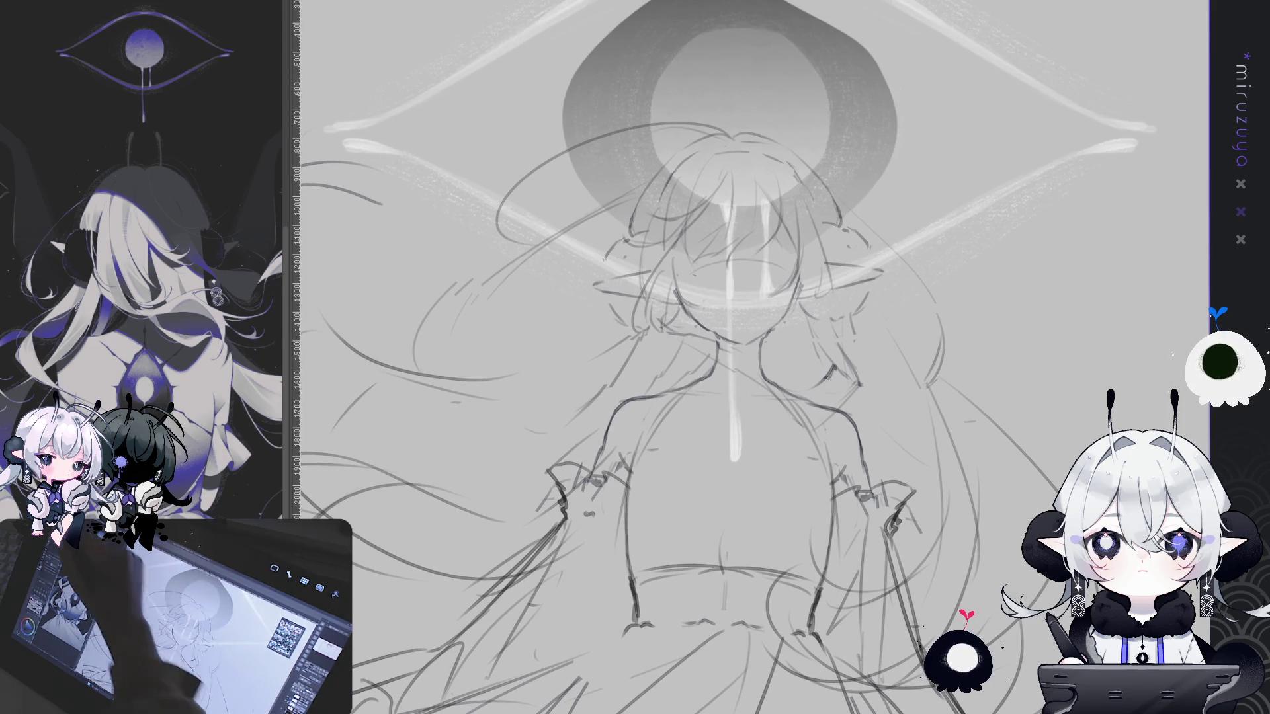
pyautogui.moveTo(947, 371)
pyautogui.mouseDown()
pyautogui.moveTo(979, 386)
pyautogui.moveTo(886, 356)
pyautogui.moveTo(692, 351)
pyautogui.moveTo(463, 383)
pyautogui.moveTo(477, 166)
pyautogui.moveTo(961, 399)
pyautogui.mouseUp()
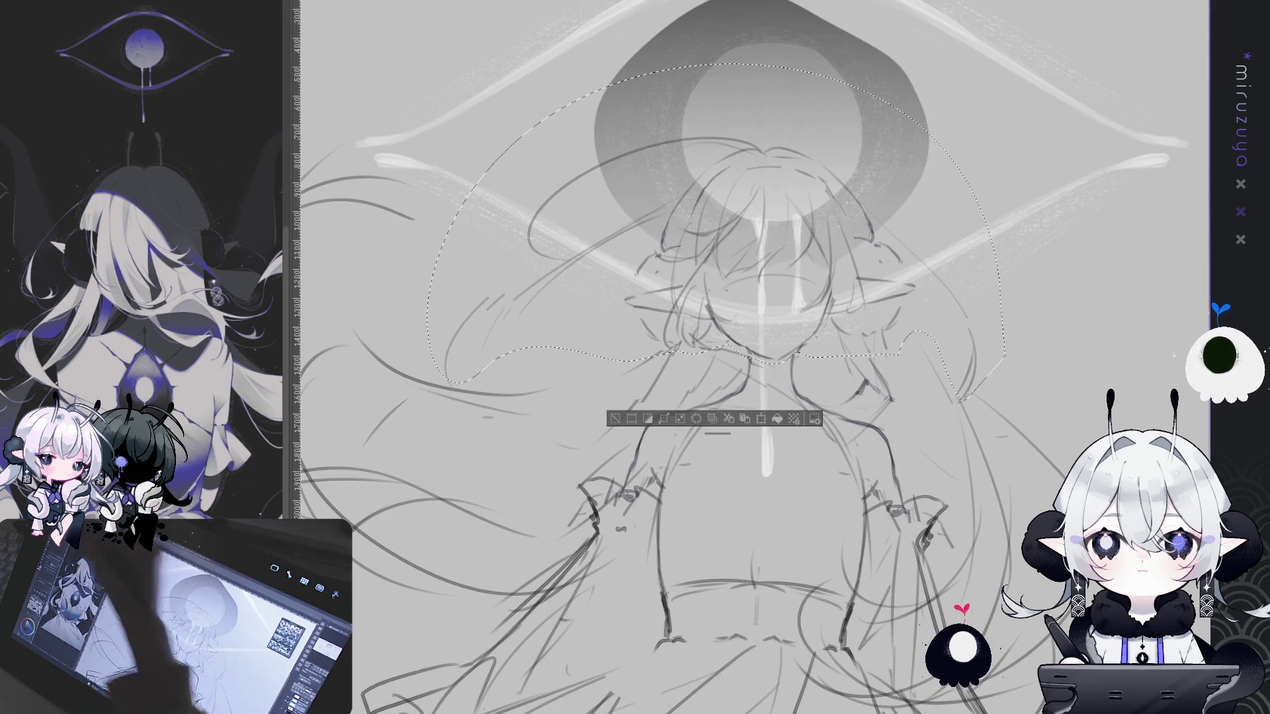
# Nudge the selected head, shoulders and upper hair slightly left, deselect, undo, then fit and recentre the canvas
pyautogui.moveTo(840, 257); pyautogui.dragTo(834, 256)
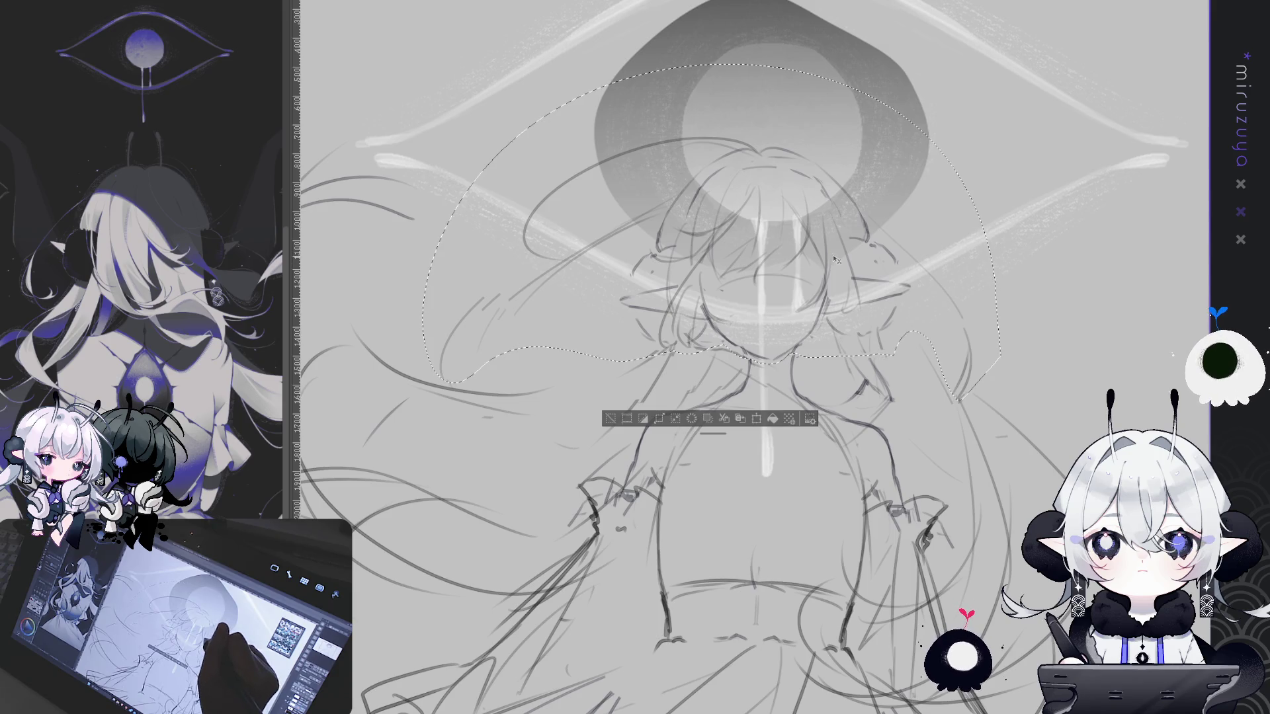
pyautogui.hotkey('ctrl', 'd')
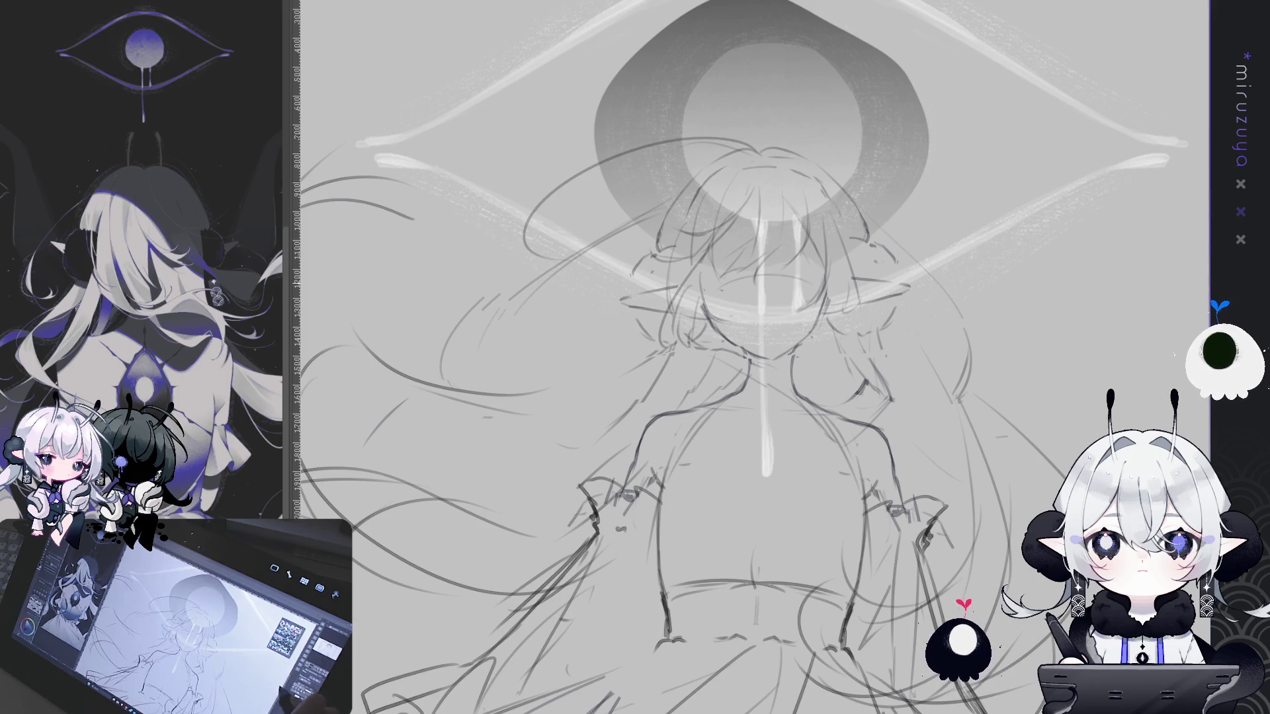
pyautogui.hotkey('ctrl', 'z')
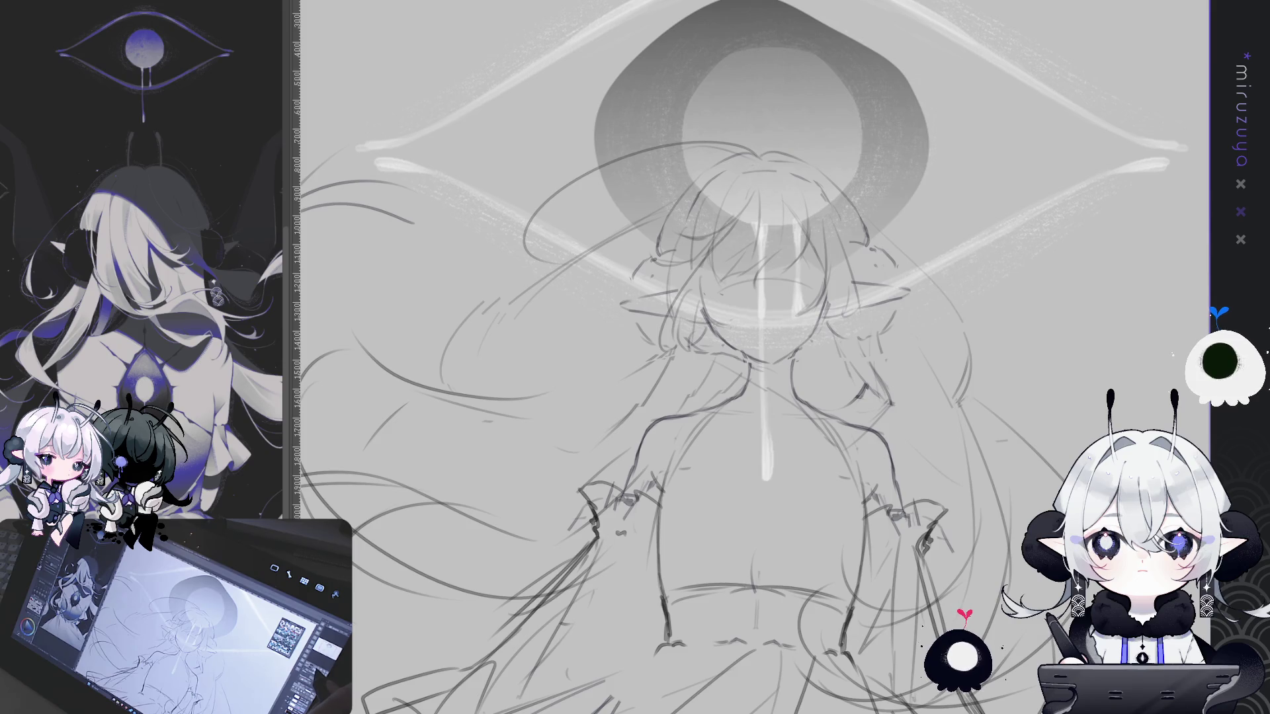
pyautogui.hotkey('ctrl', '0')
pyautogui.moveTo(756, 360); pyautogui.dragTo(725, 348)
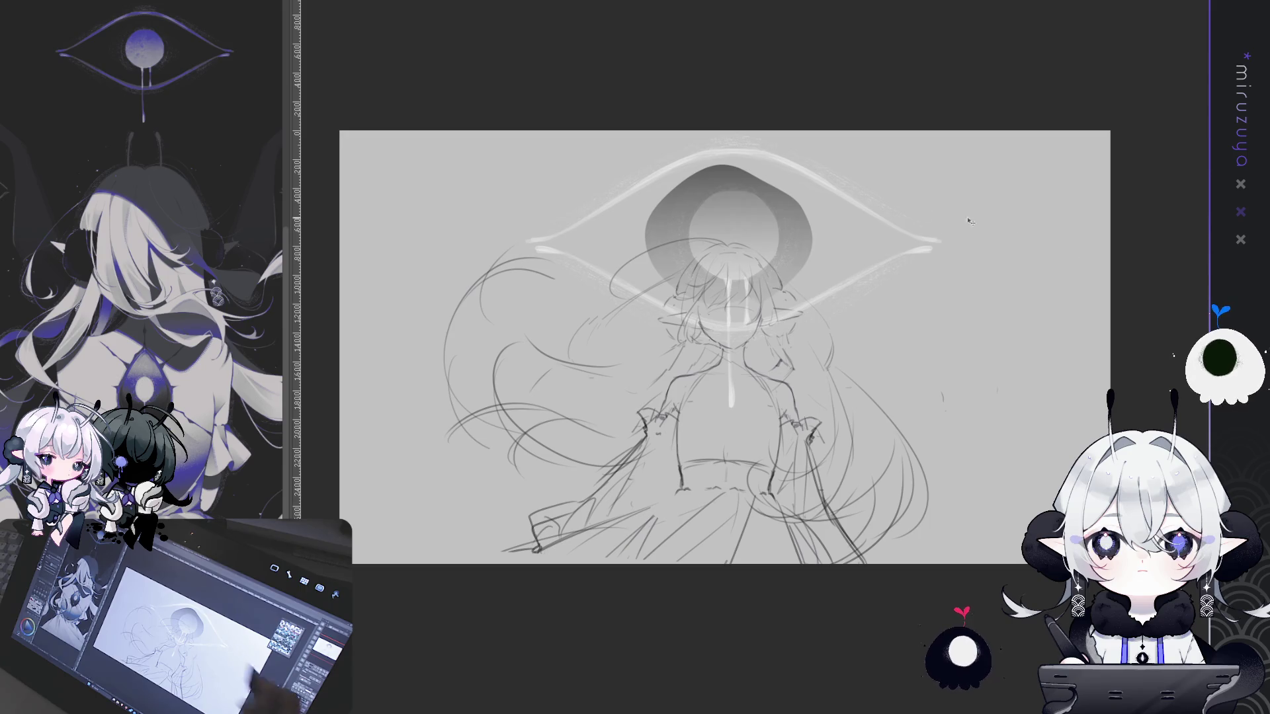
# Try stretching the sketch taller with a transform, then cancel to keep its original size
pyautogui.hotkey('ctrl', 't')
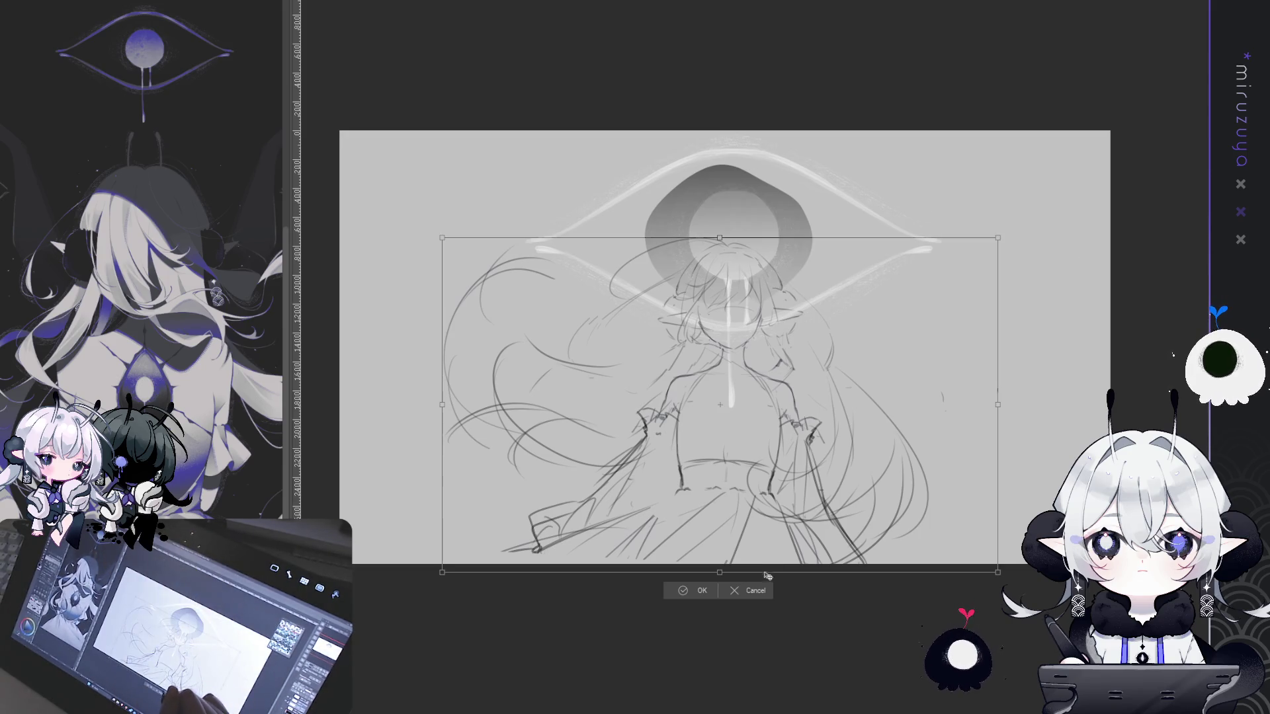
pyautogui.moveTo(721, 574)
pyautogui.mouseDown()
pyautogui.moveTo(741, 618)
pyautogui.moveTo(780, 622)
pyautogui.mouseUp()
pyautogui.click(765, 644)
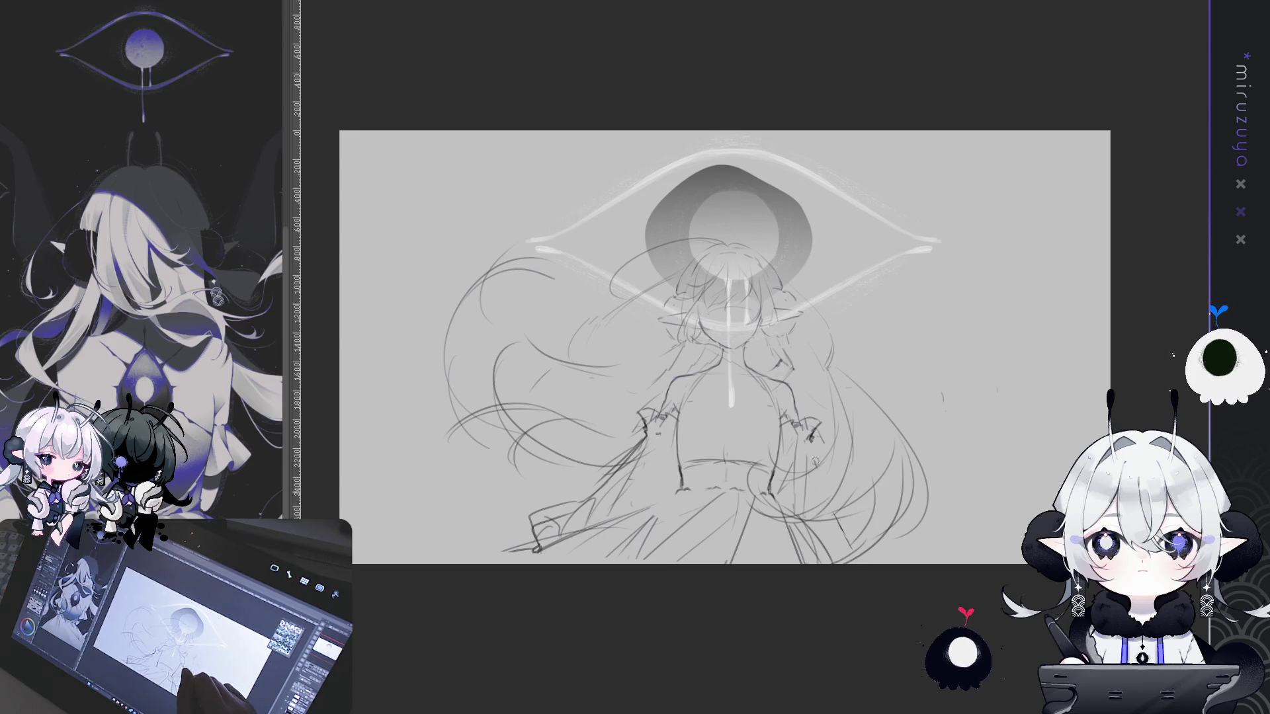
# Add pencil strokes along the lower skirt, sleeve and near the right hand, then zoom in
pyautogui.moveTo(549, 529)
pyautogui.mouseDown()
pyautogui.moveTo(582, 522)
pyautogui.moveTo(532, 511)
pyautogui.moveTo(527, 544)
pyautogui.mouseUp()
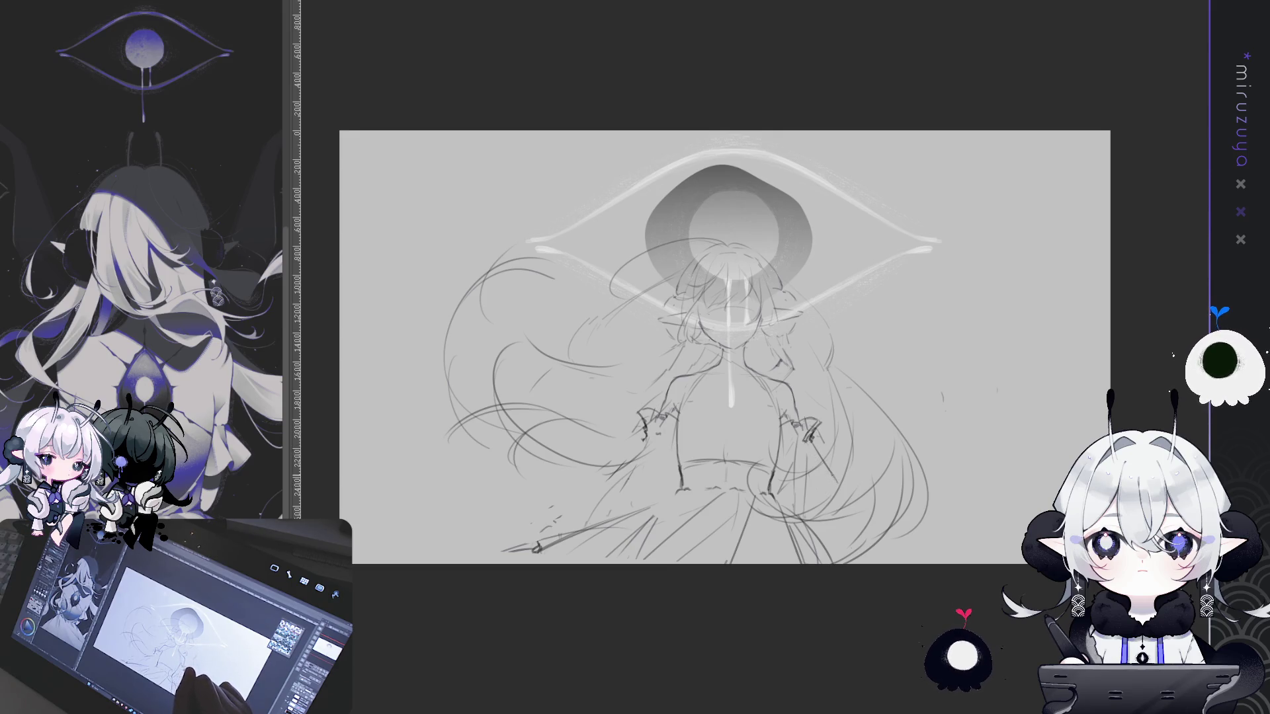
pyautogui.moveTo(813, 446); pyautogui.dragTo(831, 471)
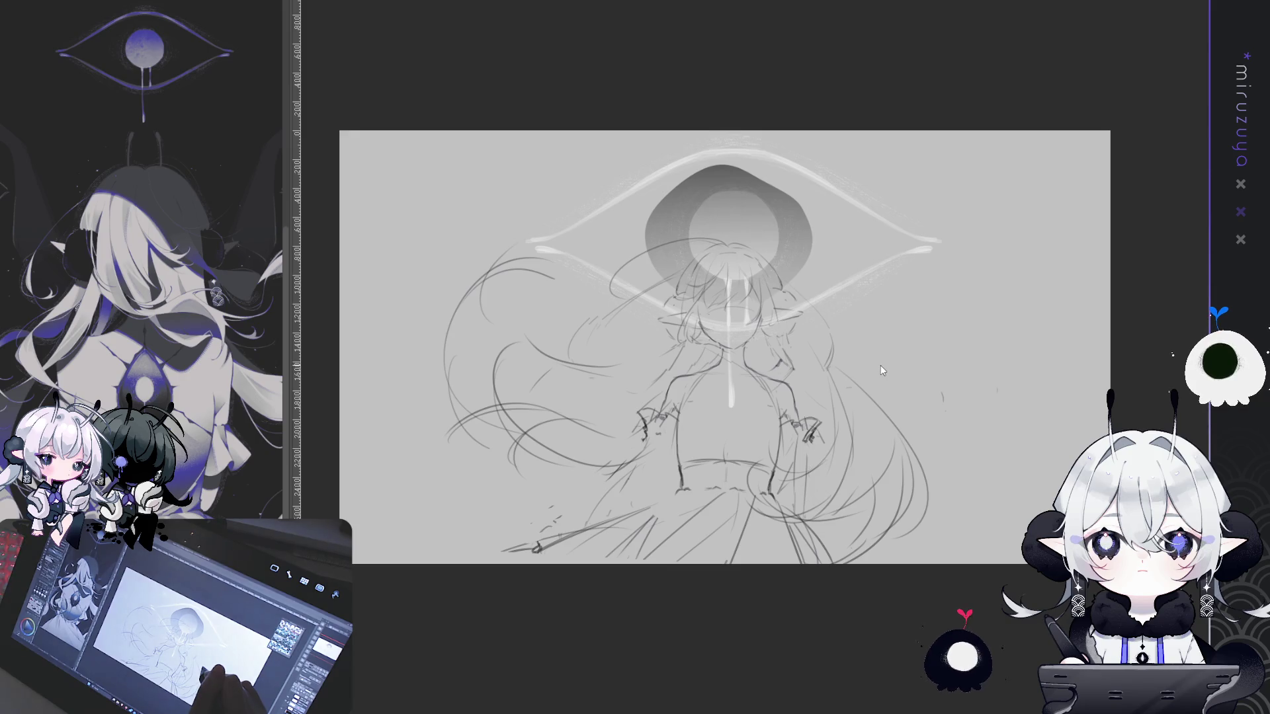
pyautogui.moveTo(644, 440); pyautogui.dragTo(529, 542)
pyautogui.moveTo(807, 423); pyautogui.dragTo(863, 562)
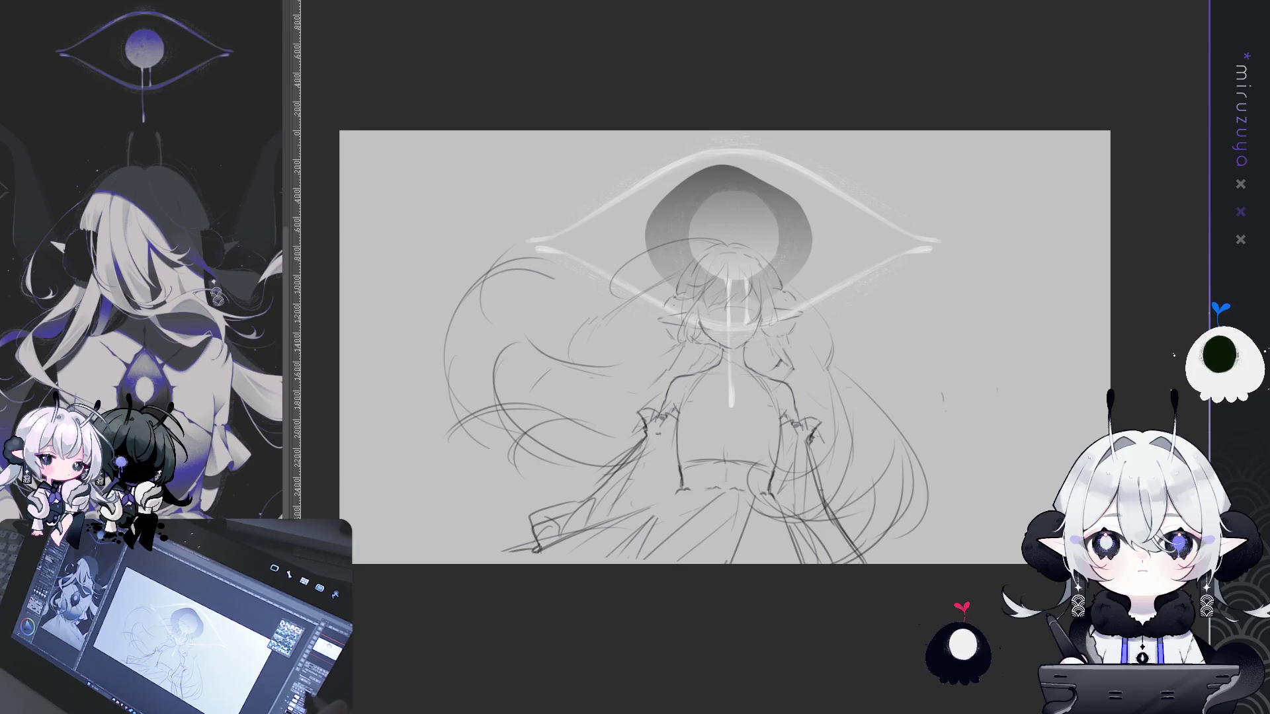
pyautogui.hotkey('ctrl', '+')
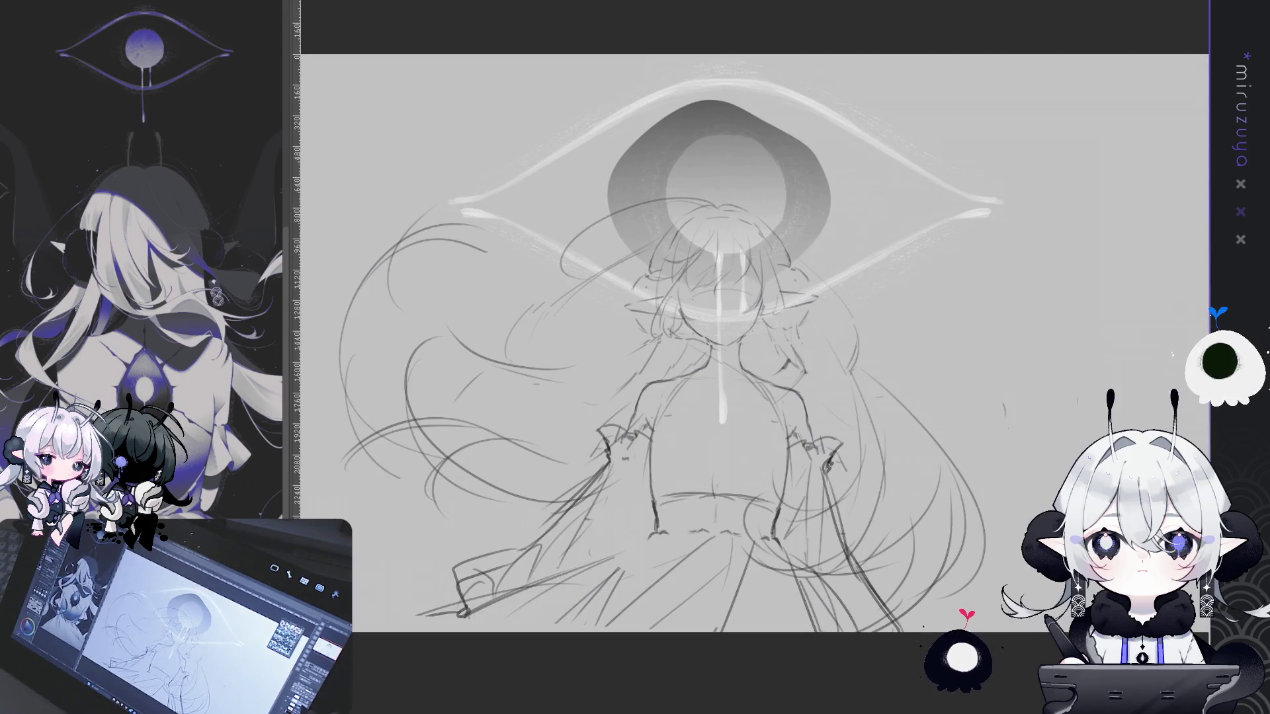
pyautogui.moveTo(909, 519); pyautogui.dragTo(931, 470)
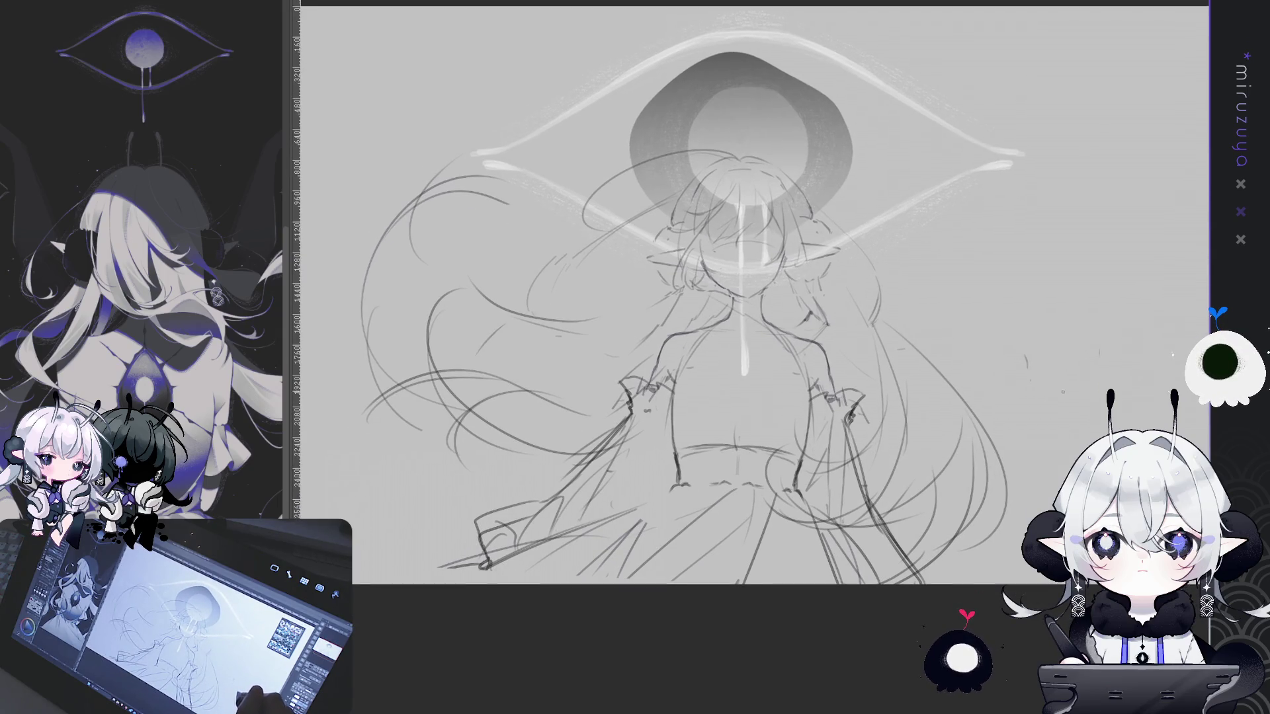
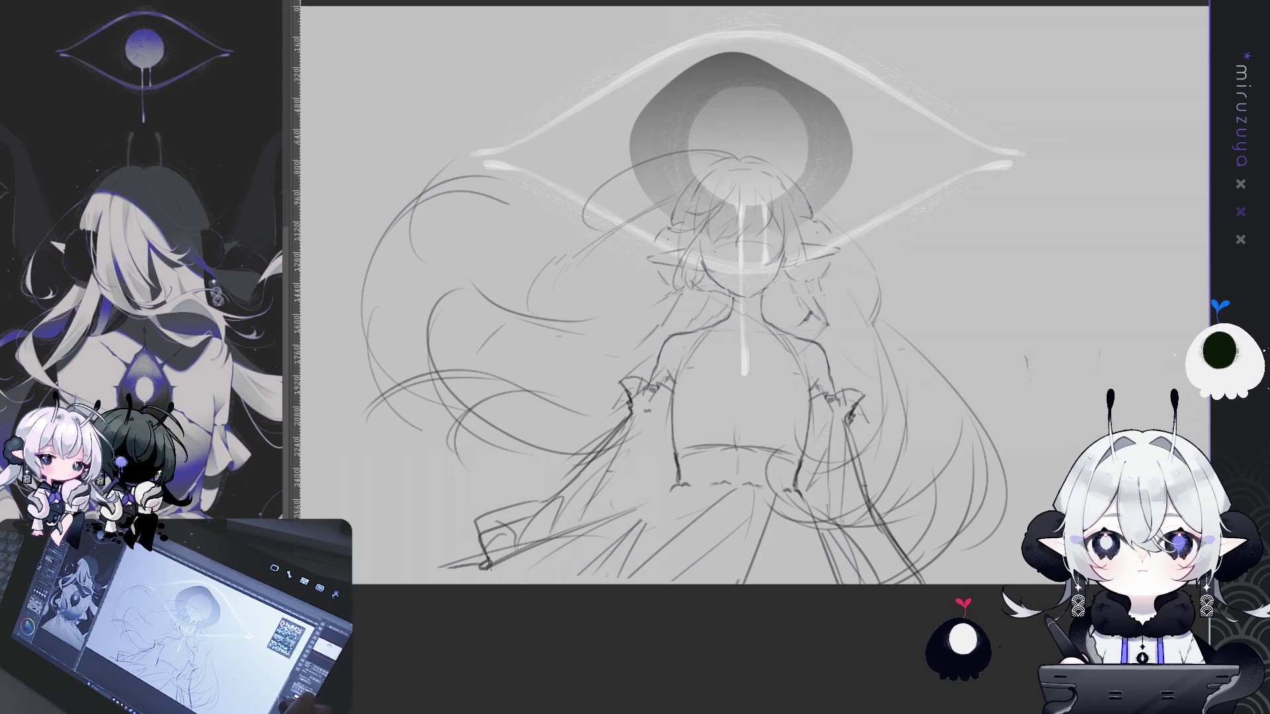
# Draw a long curved hair stroke on the right and a thin line left of the chest
pyautogui.moveTo(1037, 433); pyautogui.dragTo(1064, 436)
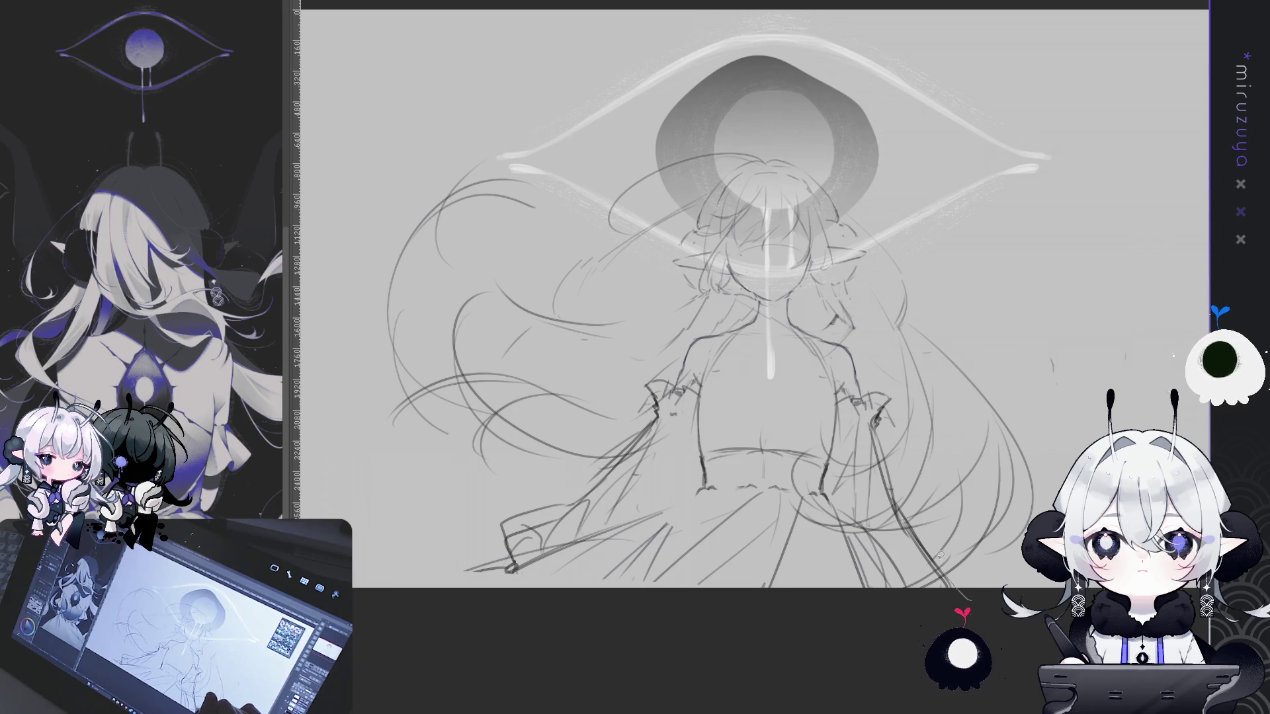
pyautogui.hotkey('ctrl', 'a')
pyautogui.hotkey('ctrl', 'd')
pyautogui.moveTo(1058, 476)
pyautogui.mouseDown()
pyautogui.moveTo(1021, 374)
pyautogui.moveTo(870, 275)
pyautogui.moveTo(865, 337)
pyautogui.moveTo(823, 314)
pyautogui.mouseUp()
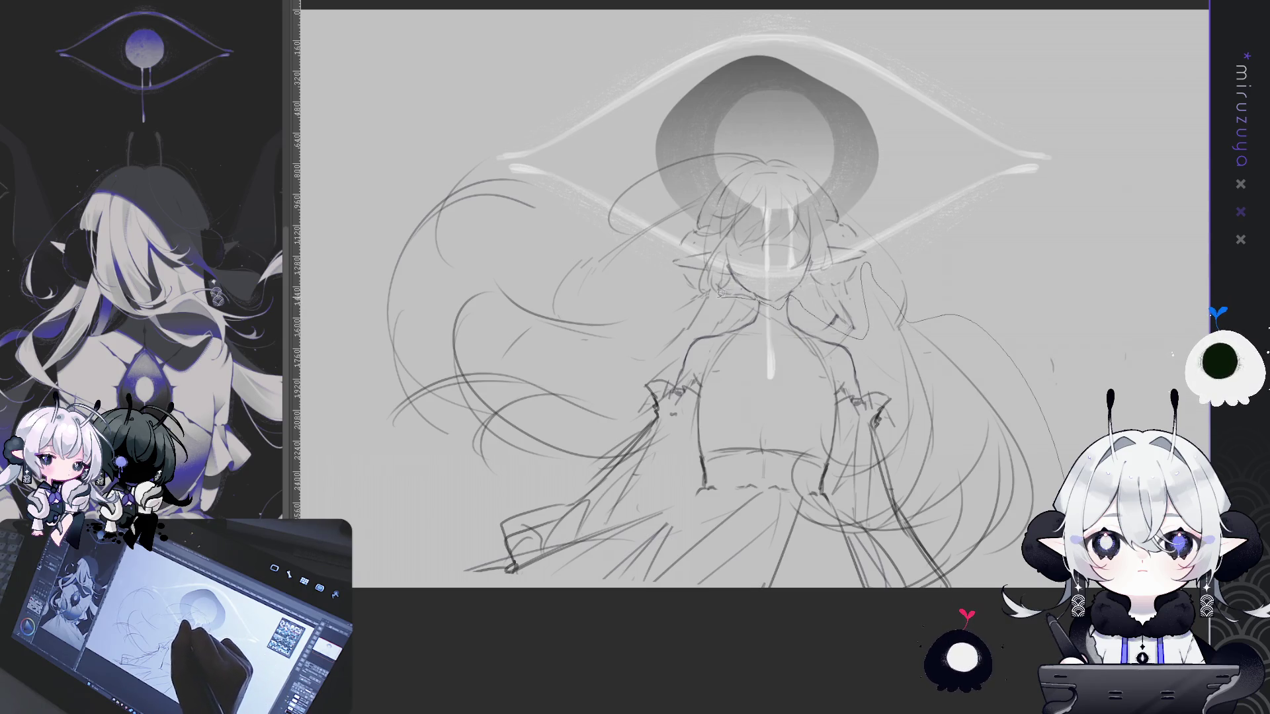
pyautogui.moveTo(687, 336)
pyautogui.mouseDown()
pyautogui.moveTo(641, 368)
pyautogui.moveTo(952, 314)
pyautogui.moveTo(545, 468)
pyautogui.moveTo(640, 367)
pyautogui.mouseUp()
# Nudge the lassoed sketch lines slightly left, then add long hair lines right of the head
pyautogui.moveTo(966, 509); pyautogui.dragTo(962, 518)
pyautogui.hotkey('ctrl', 'd')
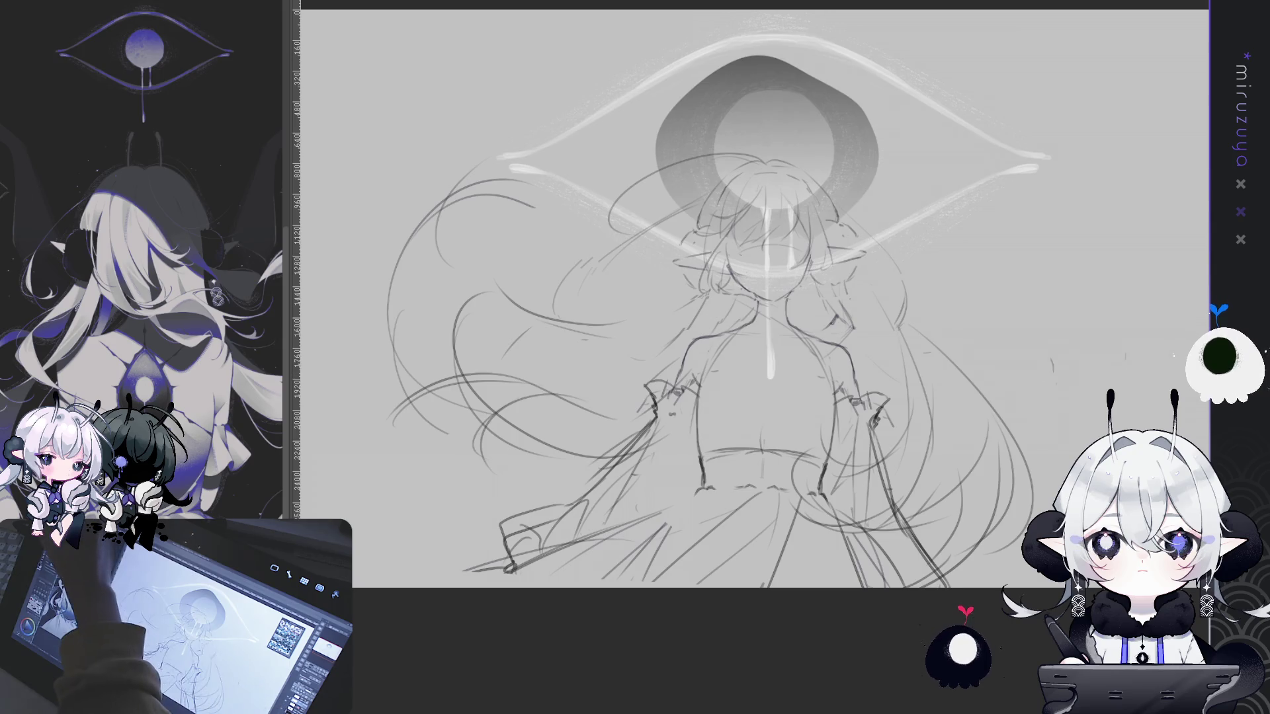
pyautogui.moveTo(900, 228); pyautogui.dragTo(914, 318)
# Add hair lines right of the head and shift the selected right-side hair strokes left
pyautogui.moveTo(848, 199); pyautogui.dragTo(877, 338)
pyautogui.moveTo(850, 198)
pyautogui.mouseDown()
pyautogui.moveTo(760, 549)
pyautogui.moveTo(853, 202)
pyautogui.mouseUp()
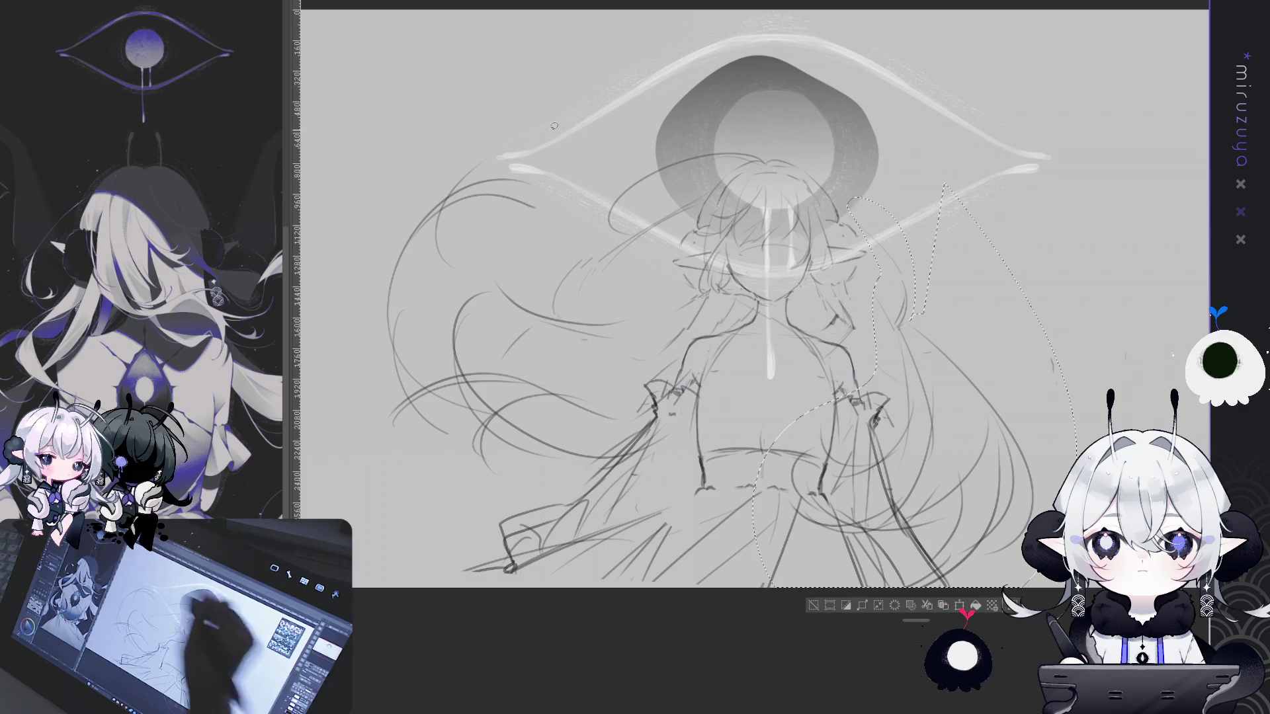
pyautogui.moveTo(955, 410); pyautogui.dragTo(942, 414)
pyautogui.hotkey('ctrl', 'd')
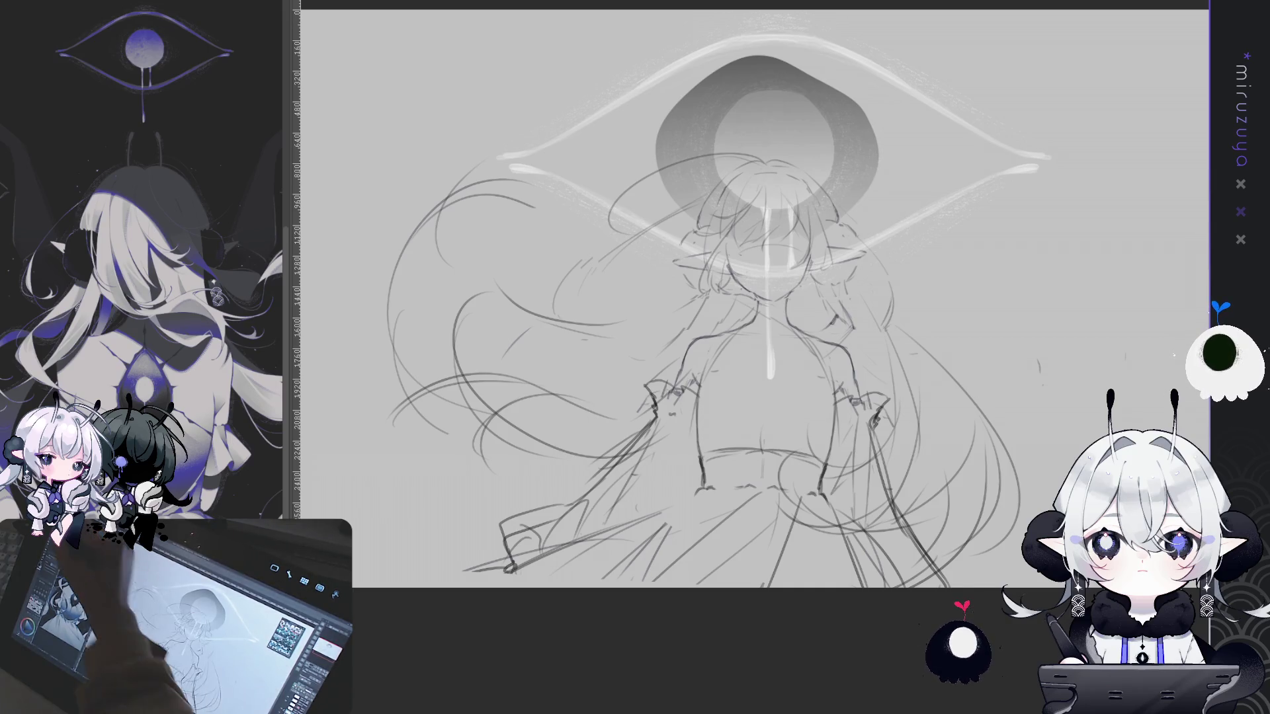
# Trace the skirt's bottom curve and add pencil strokes to the left hair and beside the head
pyautogui.moveTo(785, 157); pyautogui.dragTo(812, 159)
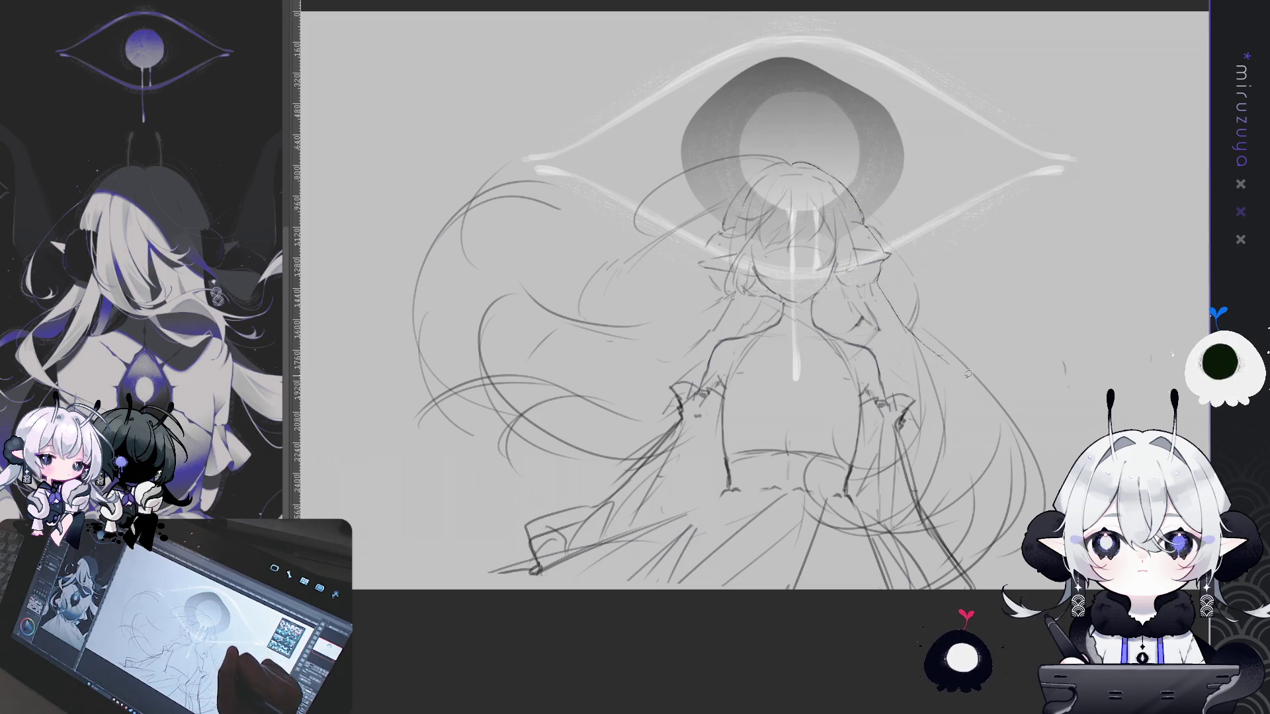
pyautogui.moveTo(772, 613)
pyautogui.mouseDown()
pyautogui.moveTo(510, 608)
pyautogui.moveTo(456, 588)
pyautogui.moveTo(564, 511)
pyautogui.mouseUp()
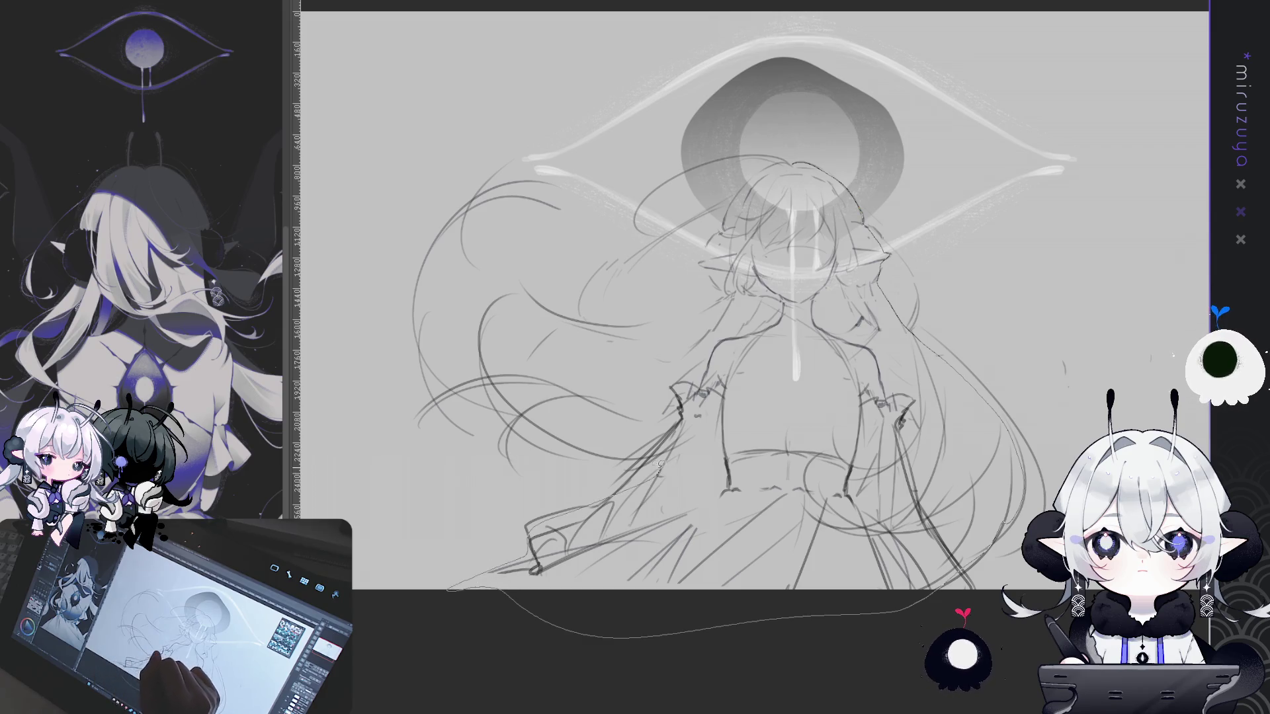
pyautogui.moveTo(611, 436); pyautogui.dragTo(518, 471)
pyautogui.moveTo(501, 361); pyautogui.dragTo(482, 413)
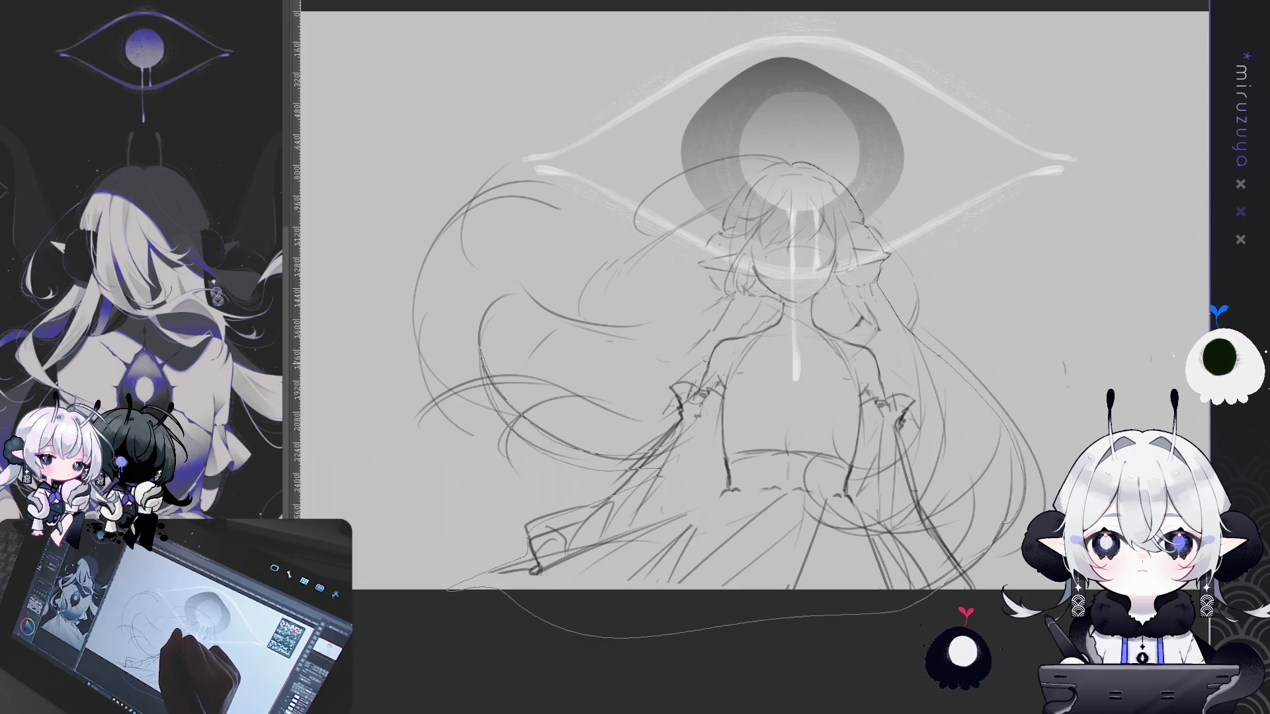
pyautogui.moveTo(522, 315); pyautogui.dragTo(712, 288)
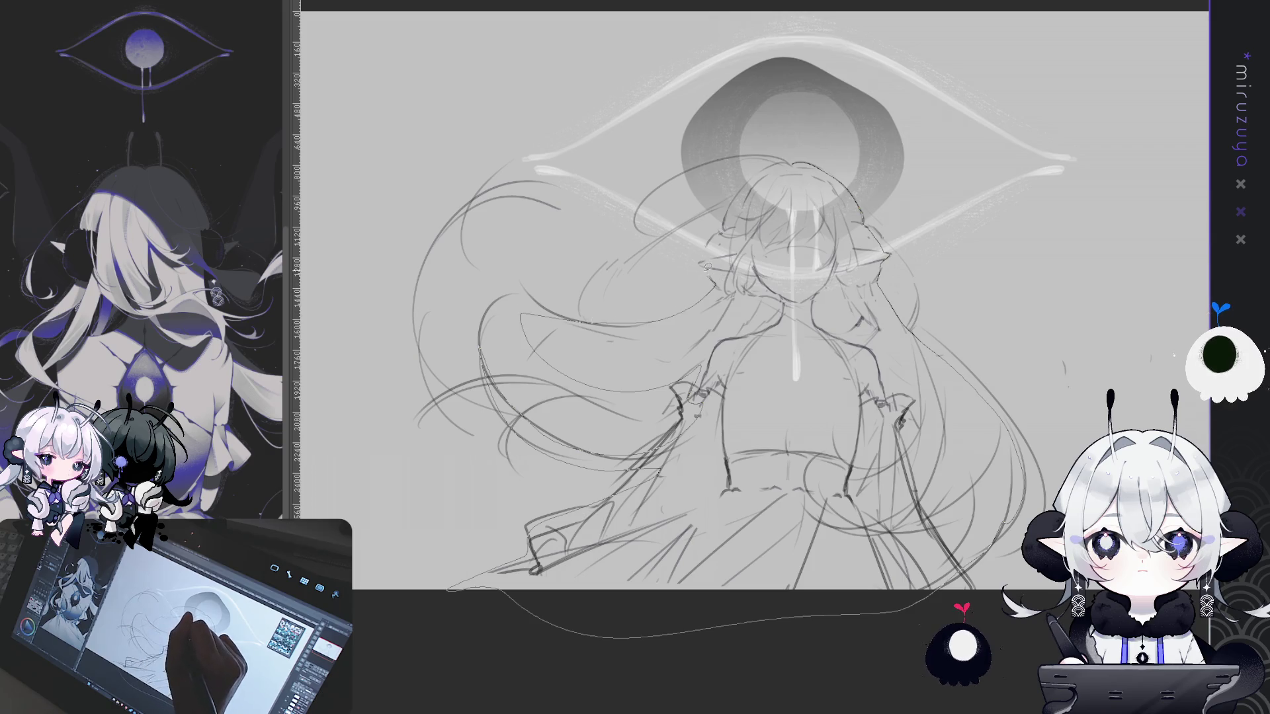
pyautogui.moveTo(702, 214); pyautogui.dragTo(793, 166)
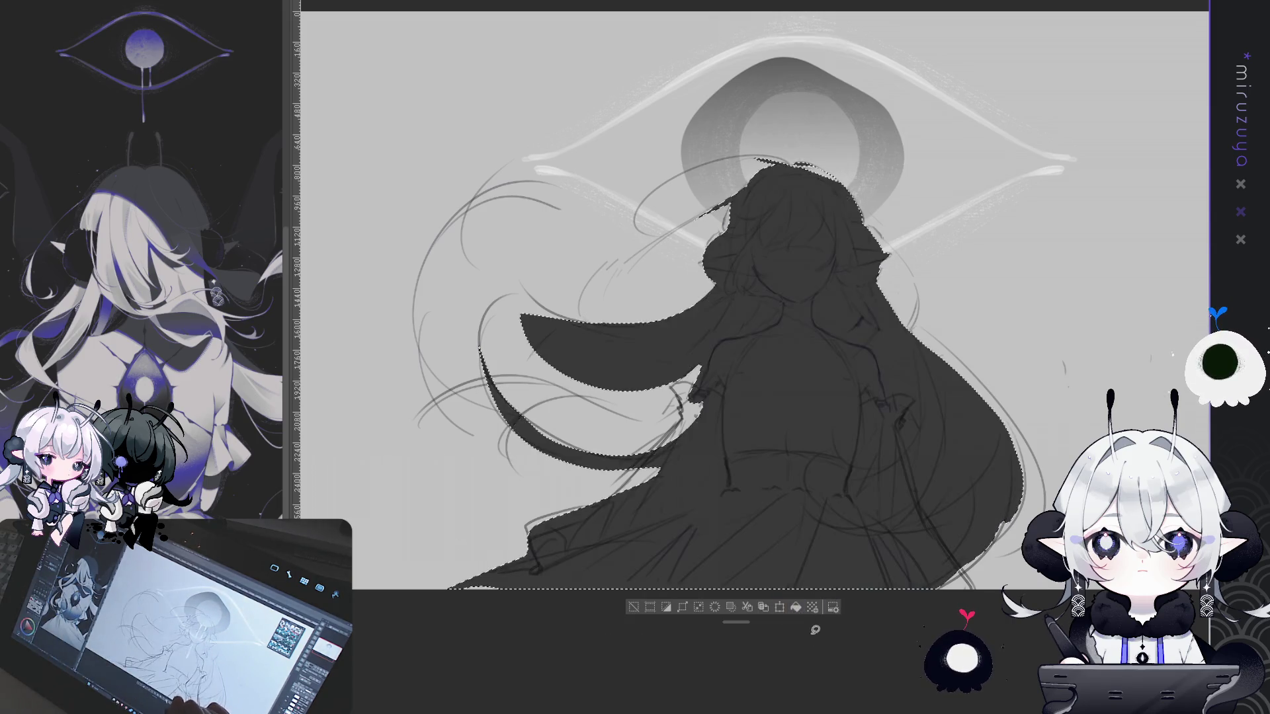
# Fill the lassoed figure with a solid silhouette and discard the stray head selection
pyautogui.click(796, 606)
pyautogui.hotkey('ctrl', 'd')
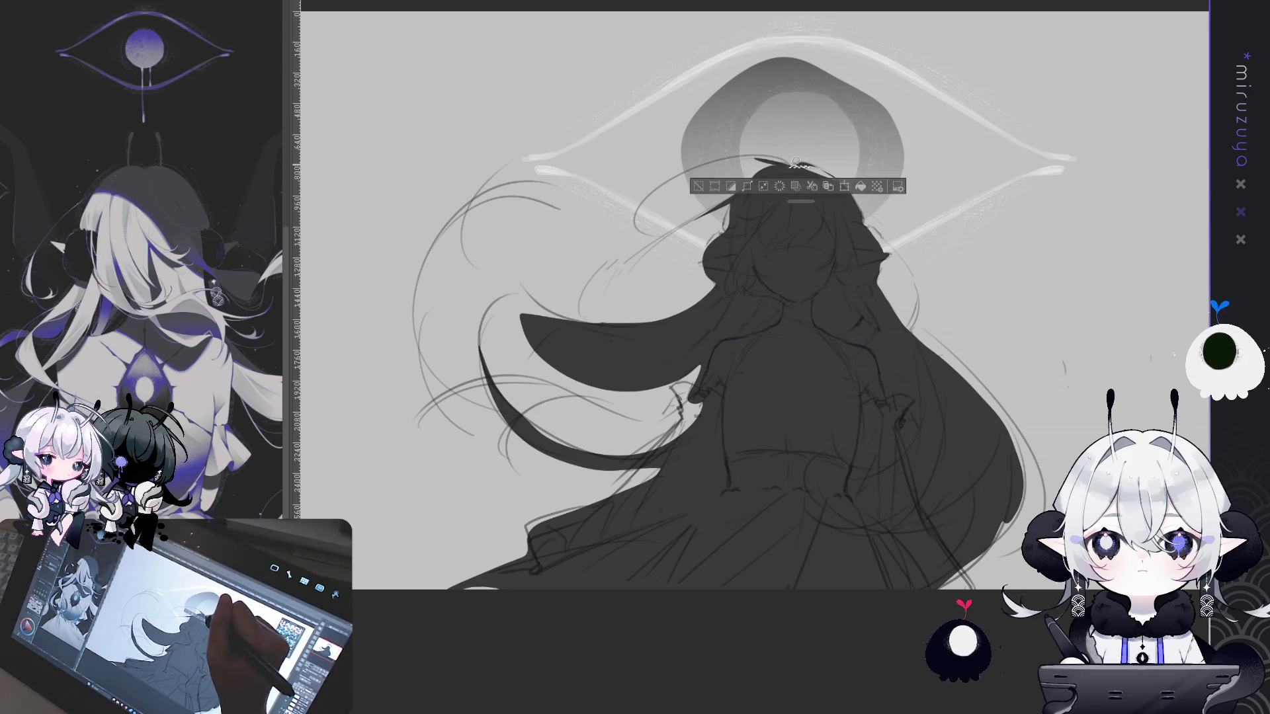
pyautogui.moveTo(797, 160)
pyautogui.mouseDown()
pyautogui.moveTo(816, 198)
pyautogui.moveTo(794, 166)
pyautogui.mouseUp()
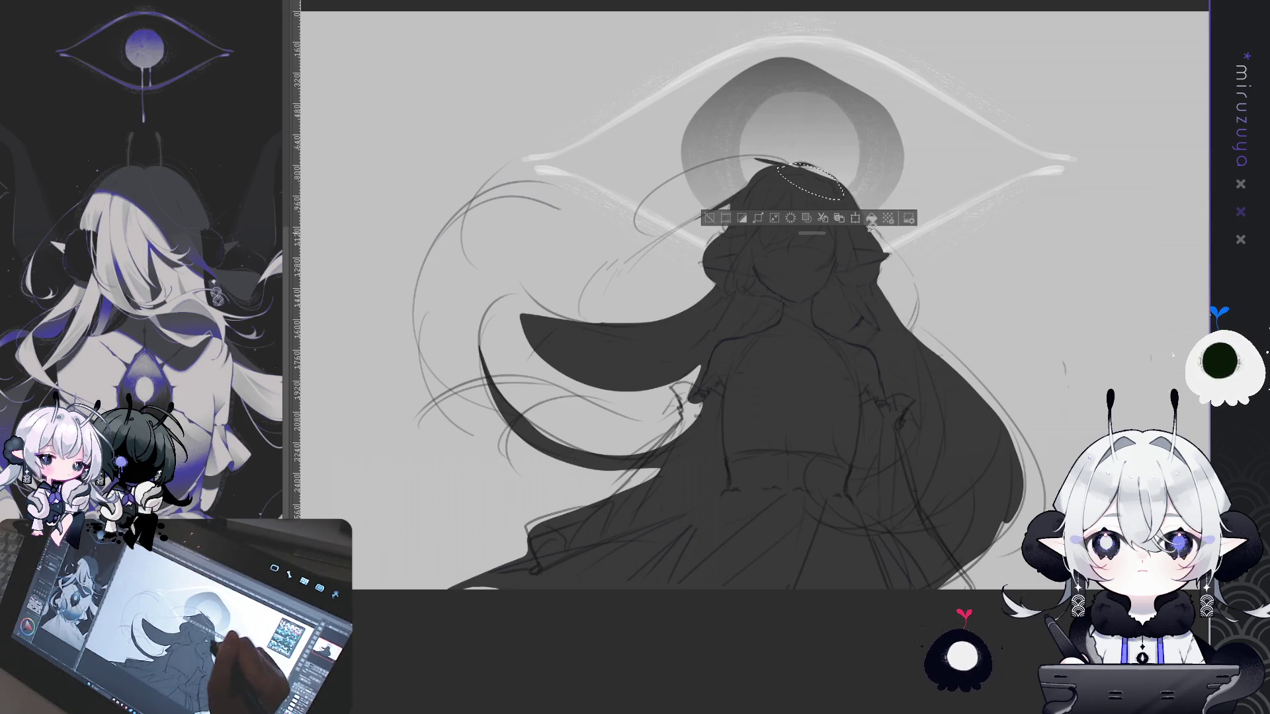
pyautogui.hotkey('ctrl', 'd')
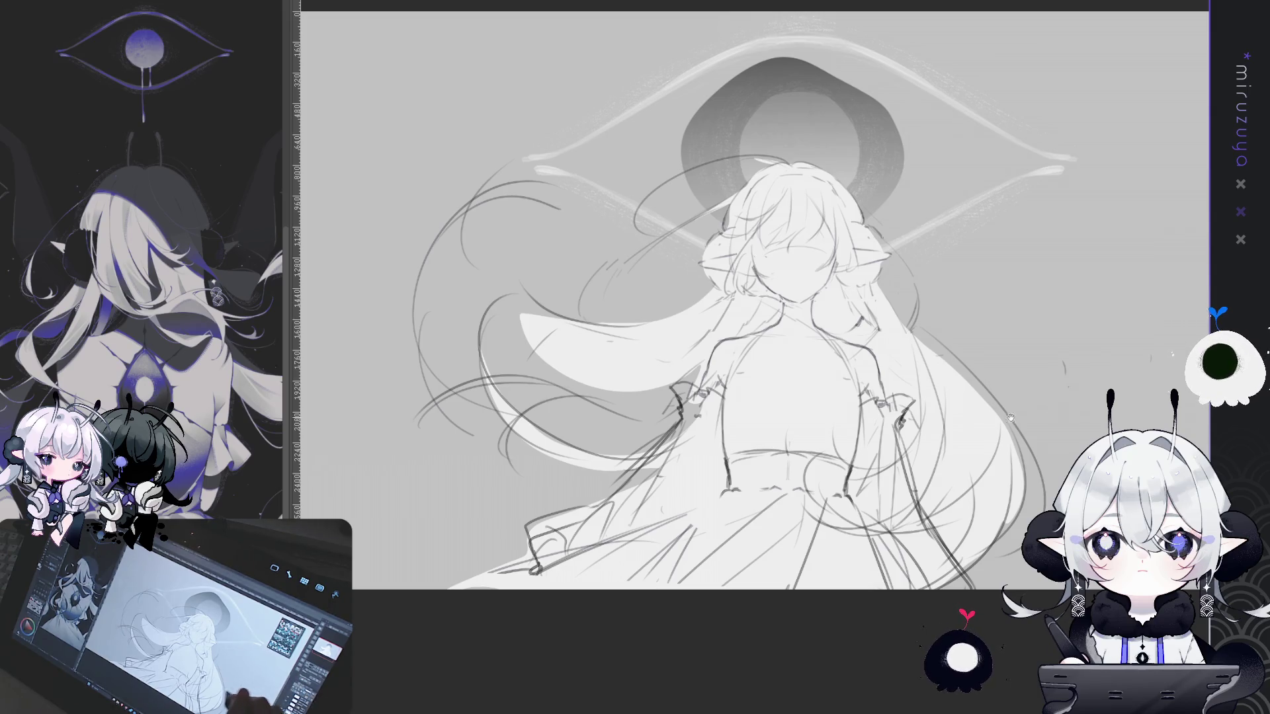
pyautogui.moveTo(728, 297); pyautogui.dragTo(744, 331)
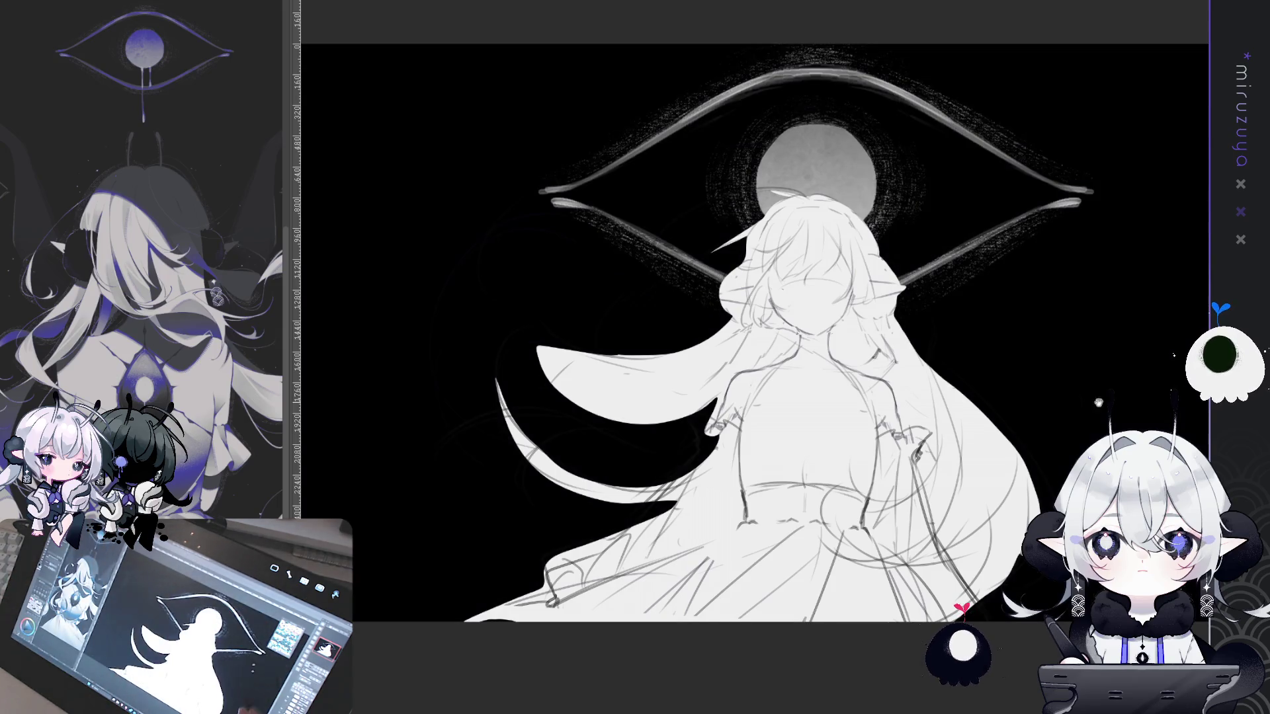
# Shade the figure with a vertical gradient, dark at the head fading to white below
pyautogui.moveTo(748, 330); pyautogui.dragTo(708, 337)
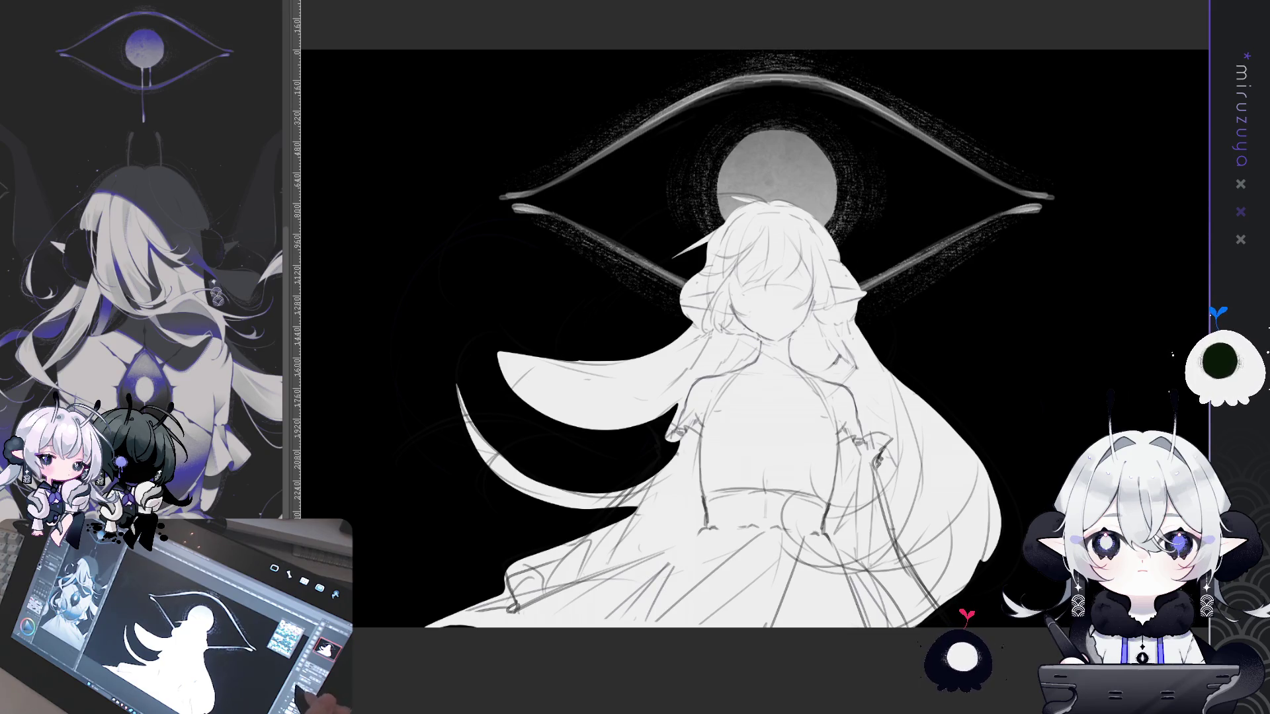
pyautogui.moveTo(785, 110); pyautogui.dragTo(766, 554)
pyautogui.moveTo(814, 81); pyautogui.dragTo(808, 504)
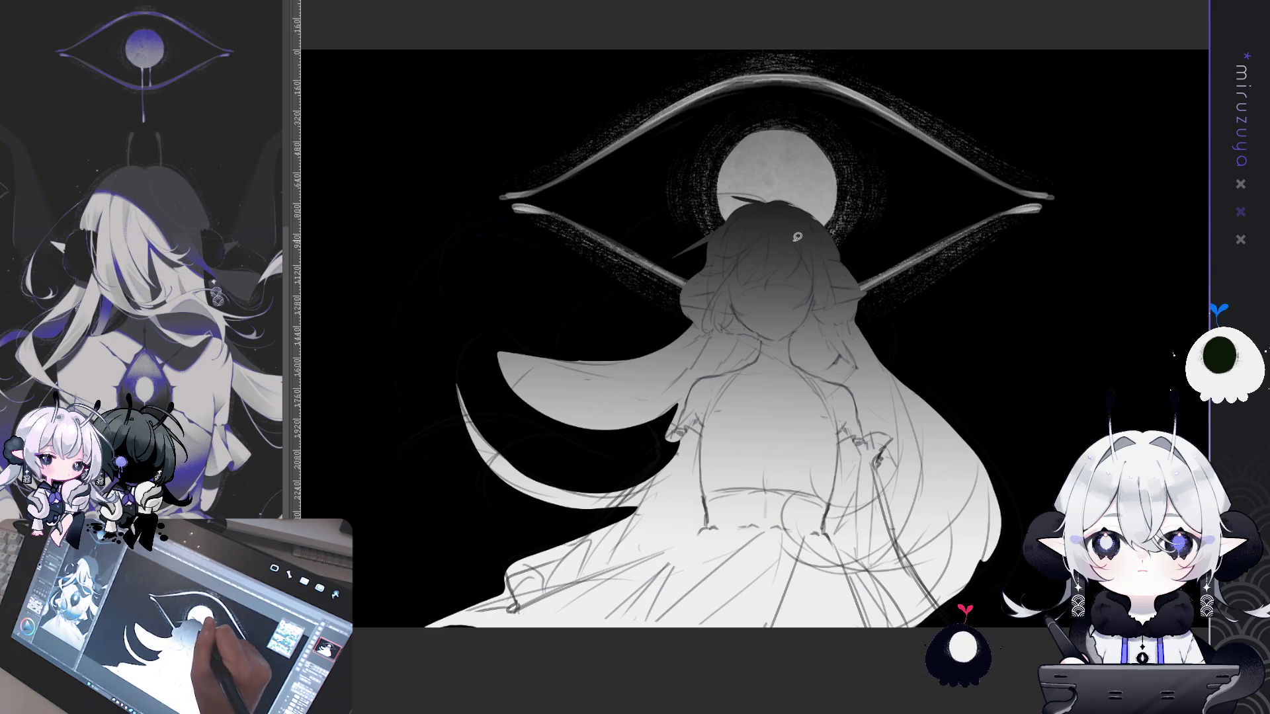
pyautogui.moveTo(812, 268)
pyautogui.mouseDown()
pyautogui.moveTo(808, 298)
pyautogui.moveTo(733, 276)
pyautogui.moveTo(793, 259)
pyautogui.mouseUp()
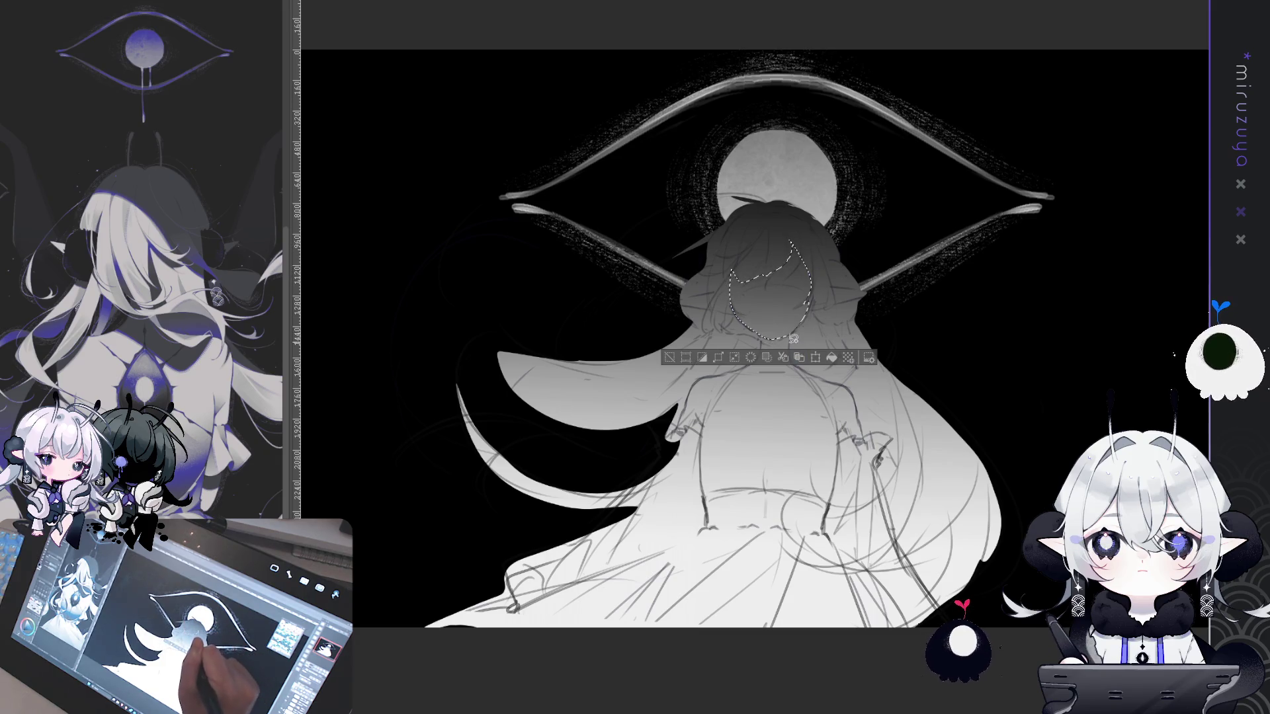
# Lasso the face and neck area and fill it black
pyautogui.moveTo(807, 367); pyautogui.dragTo(853, 389)
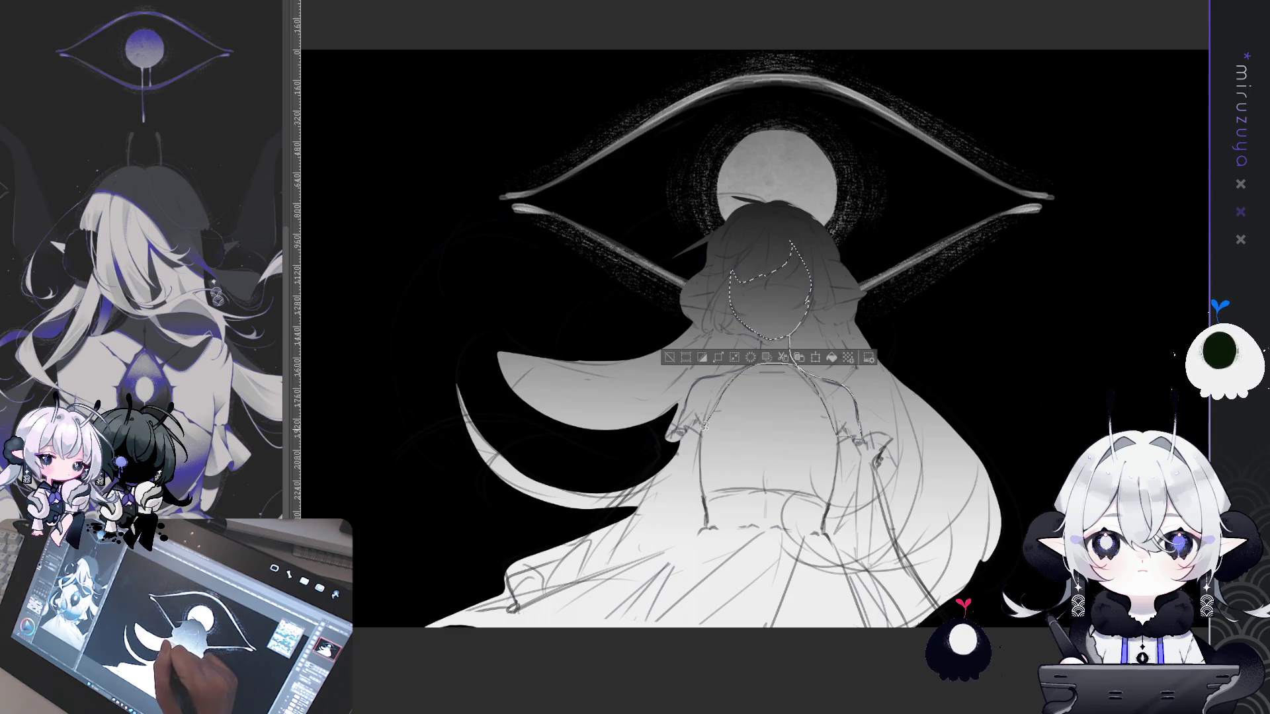
pyautogui.click(762, 345)
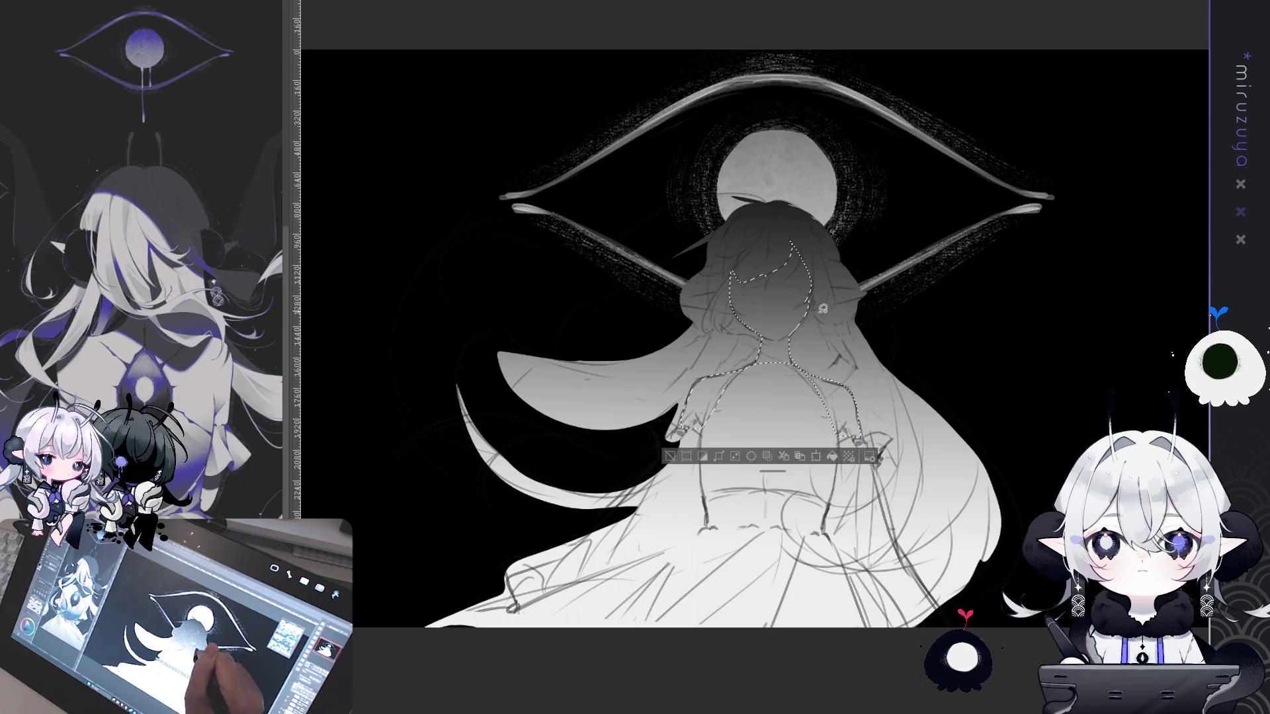
pyautogui.click(831, 456)
pyautogui.hotkey('ctrl', 'd')
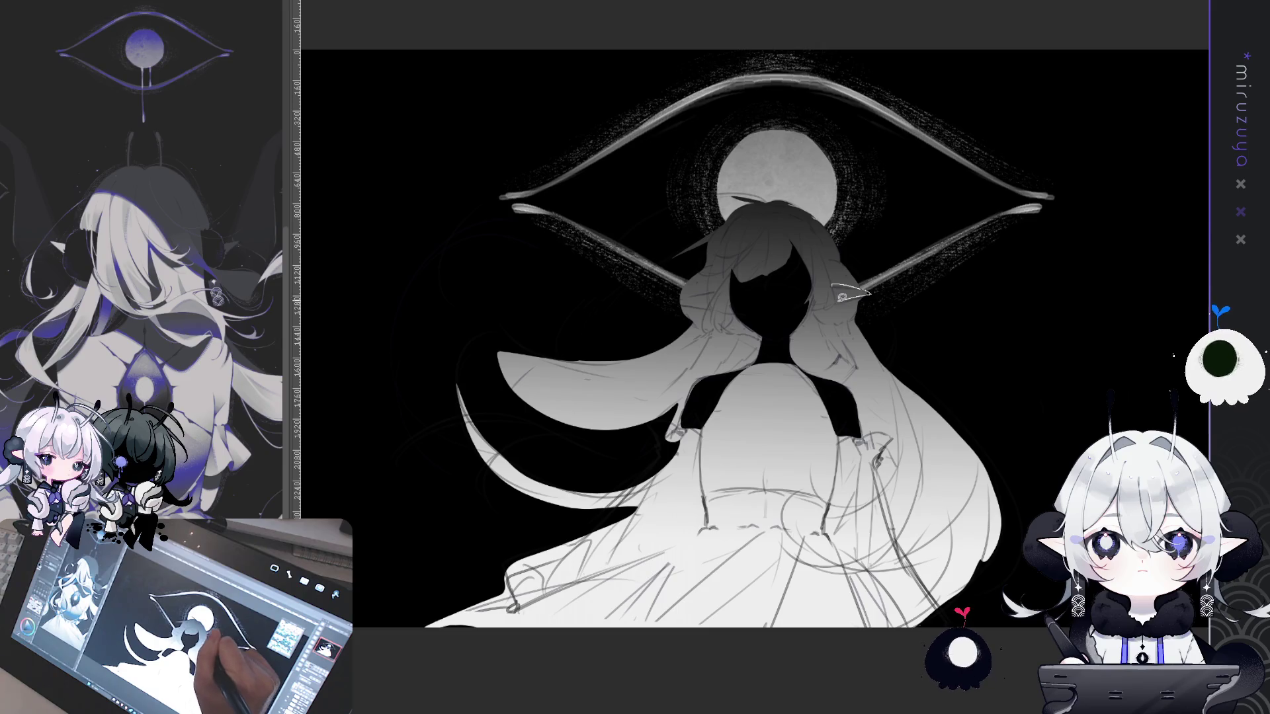
# Lasso the left and right ears and fill each solid black
pyautogui.moveTo(842, 296); pyautogui.dragTo(834, 295)
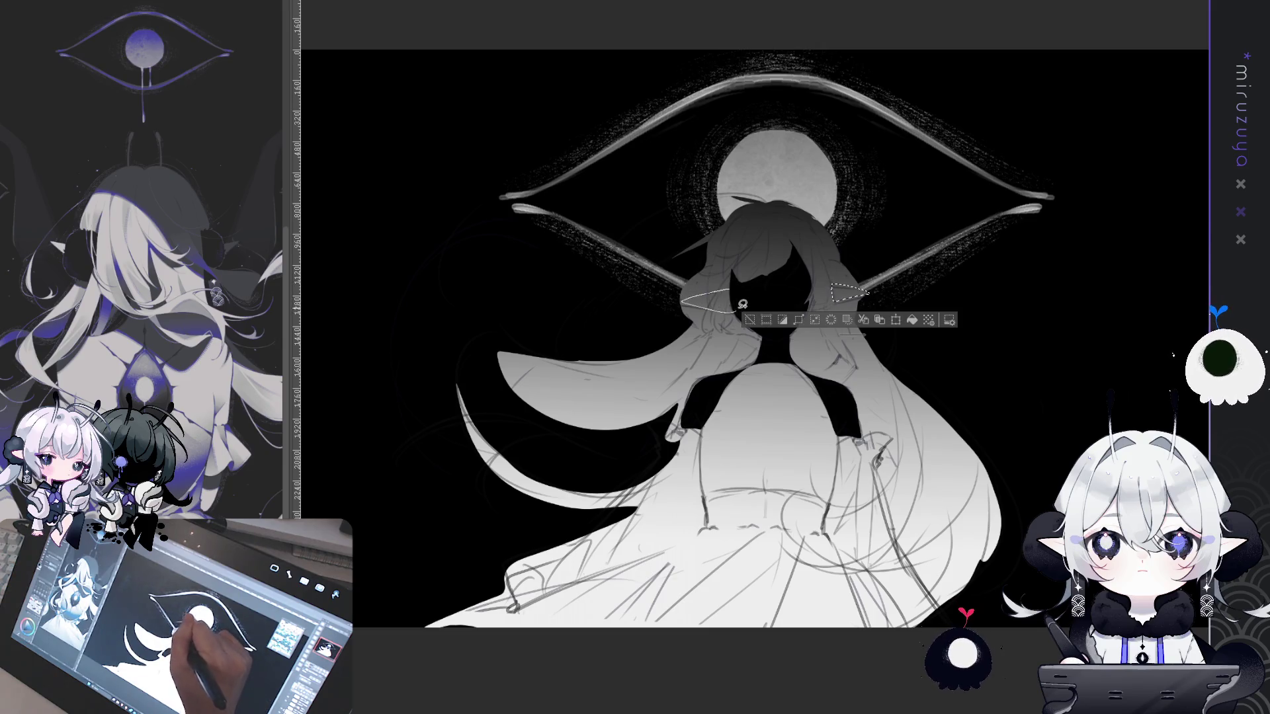
pyautogui.moveTo(742, 304); pyautogui.dragTo(739, 303)
pyautogui.hotkey('alt', 'BackSpace')
pyautogui.hotkey('ctrl', 'd')
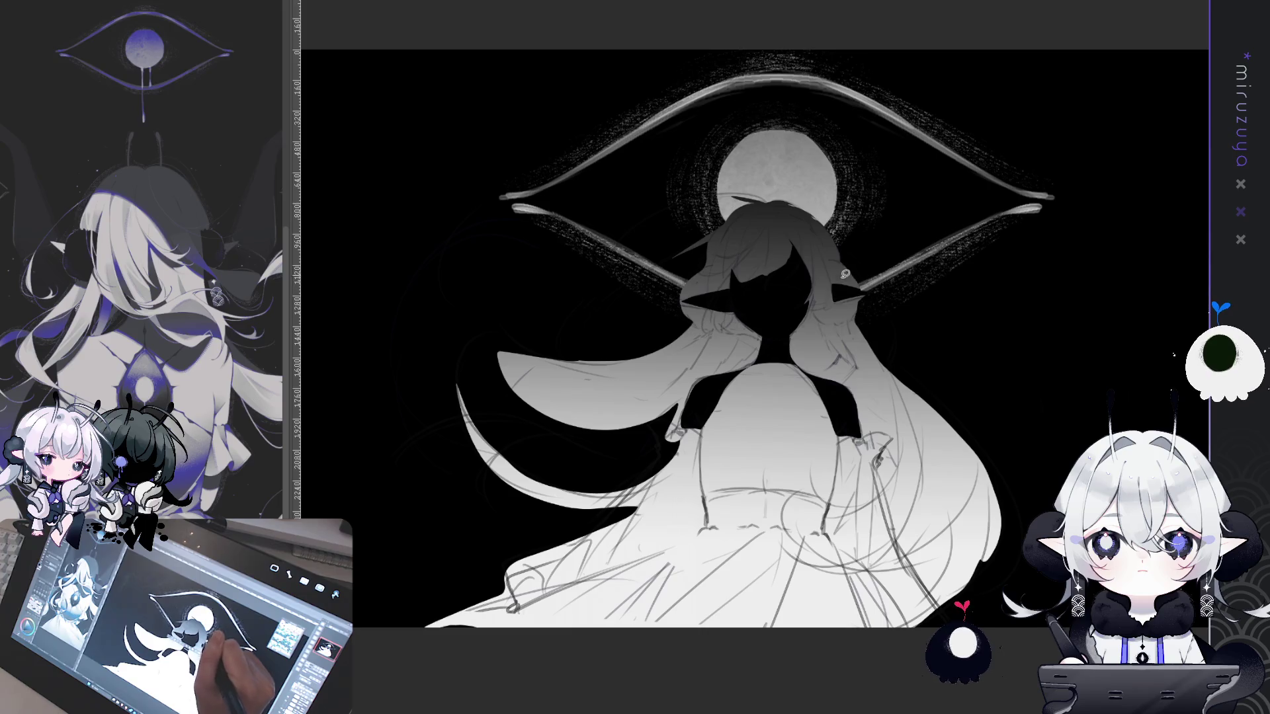
pyautogui.moveTo(851, 290); pyautogui.dragTo(856, 298)
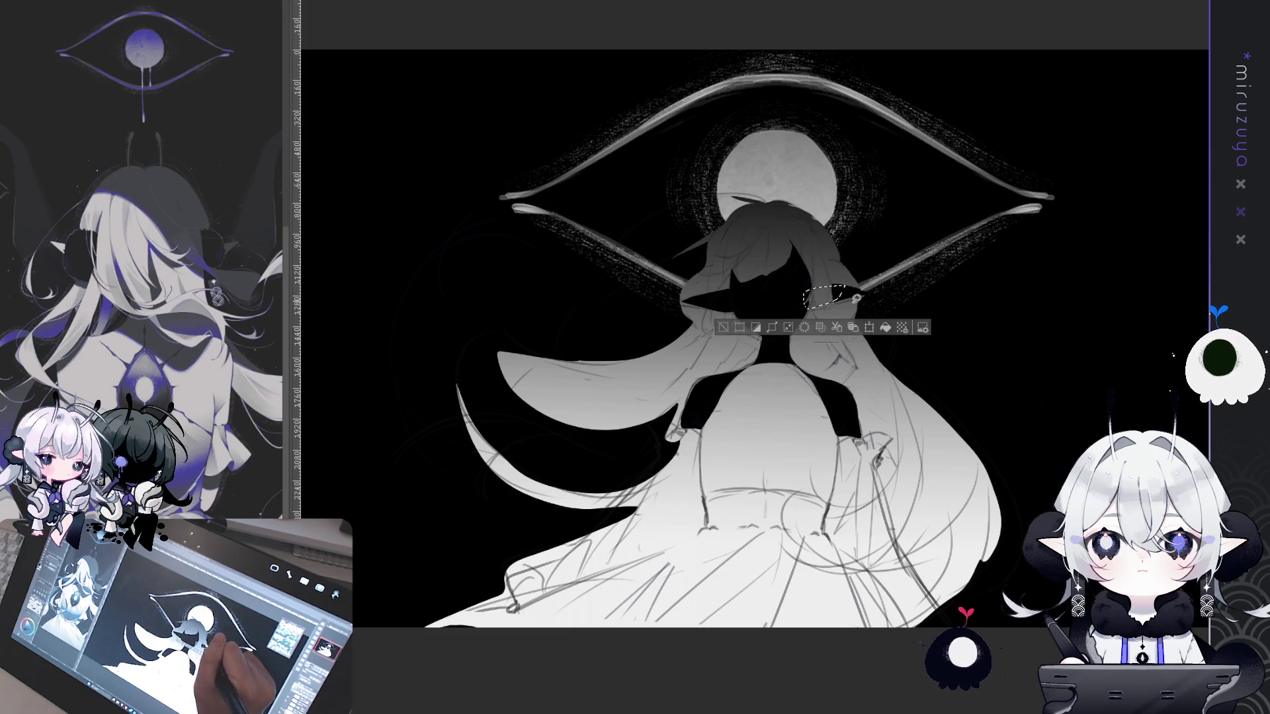
pyautogui.click(885, 328)
pyautogui.hotkey('ctrl', 'd')
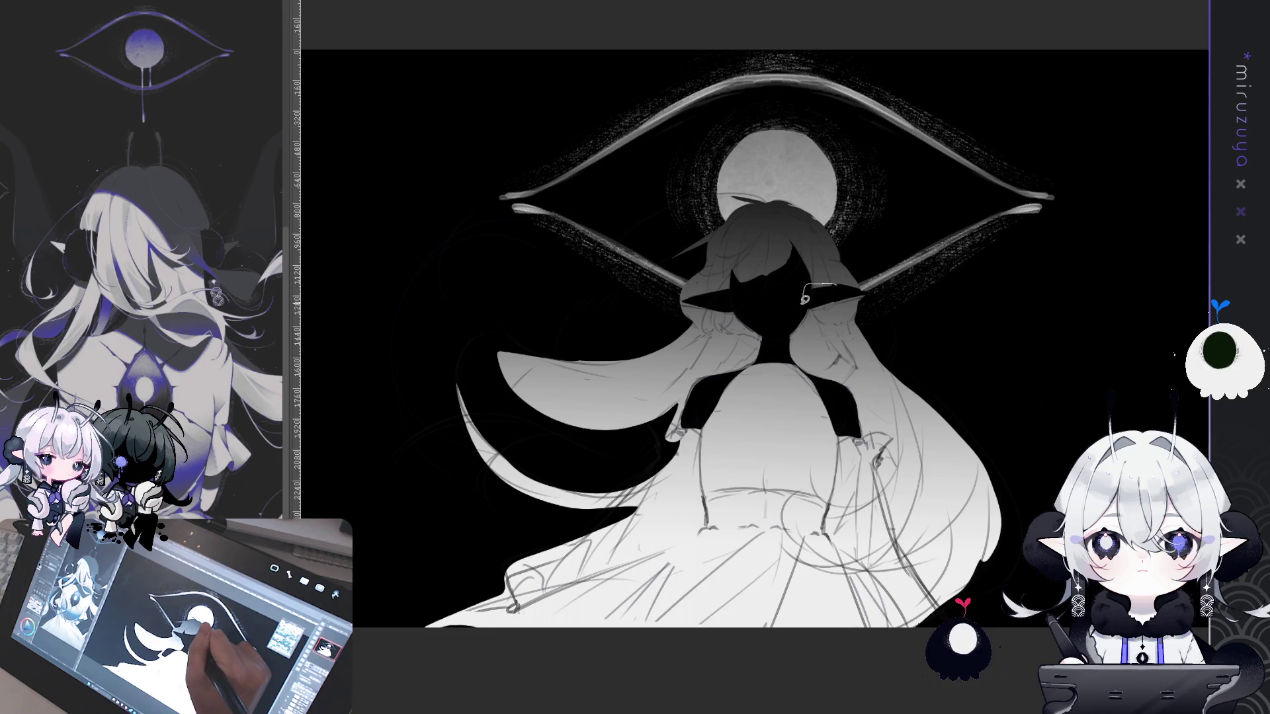
# Extend the black fill over more of the right ear and the left ear
pyautogui.moveTo(839, 301); pyautogui.dragTo(860, 292)
pyautogui.click(900, 328)
pyautogui.hotkey('ctrl', 'd')
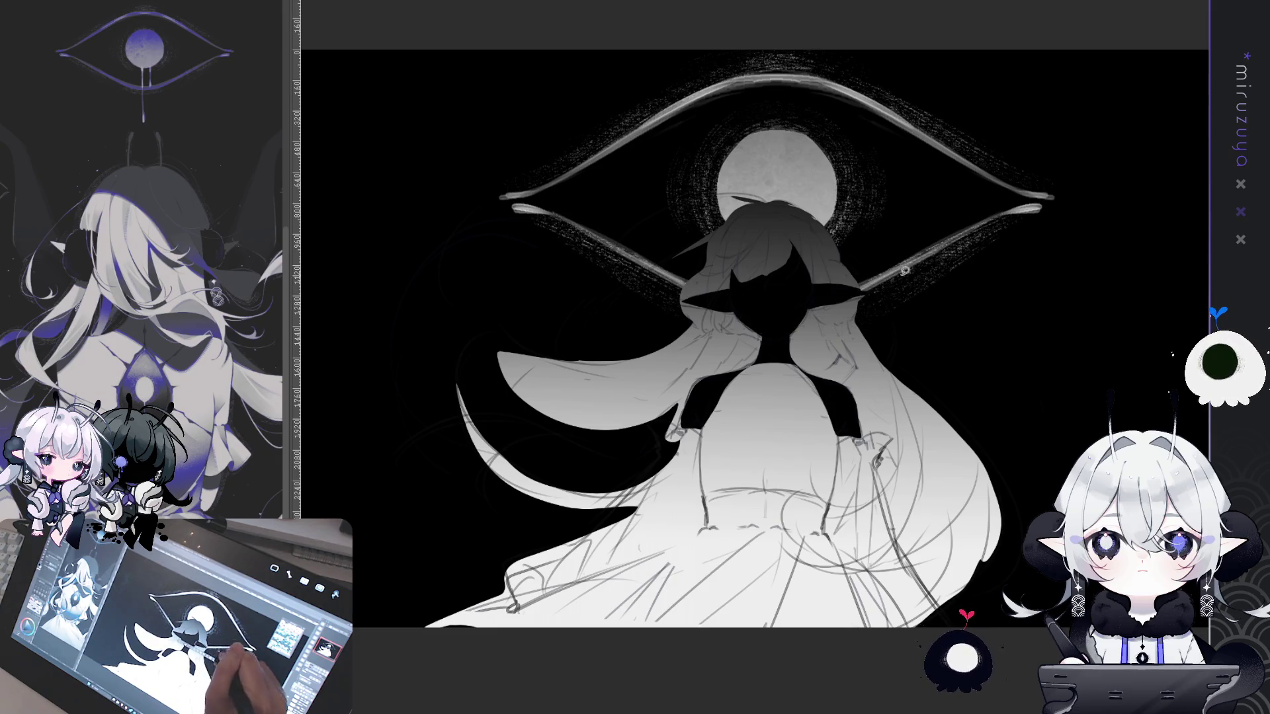
pyautogui.moveTo(783, 258)
pyautogui.mouseDown()
pyautogui.moveTo(845, 268)
pyautogui.moveTo(795, 279)
pyautogui.mouseUp()
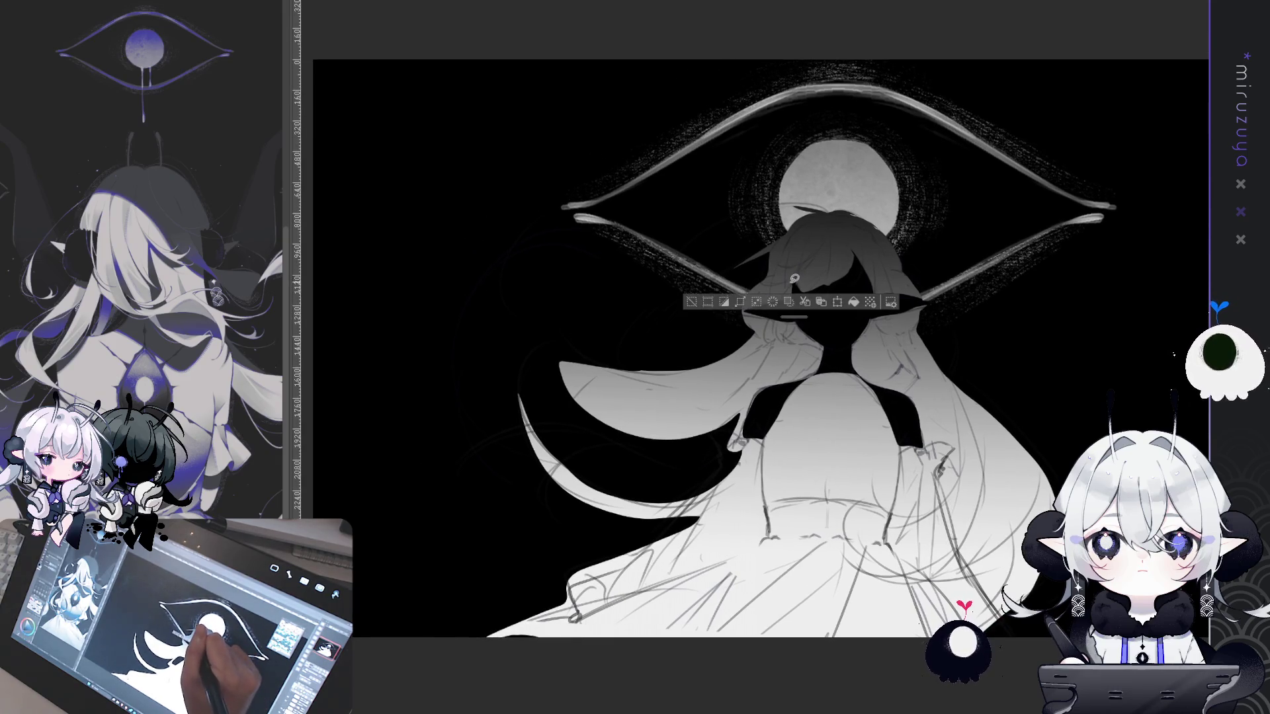
pyautogui.click(854, 302)
pyautogui.hotkey('ctrl', 'd')
pyautogui.moveTo(1090, 478); pyautogui.dragTo(1049, 465)
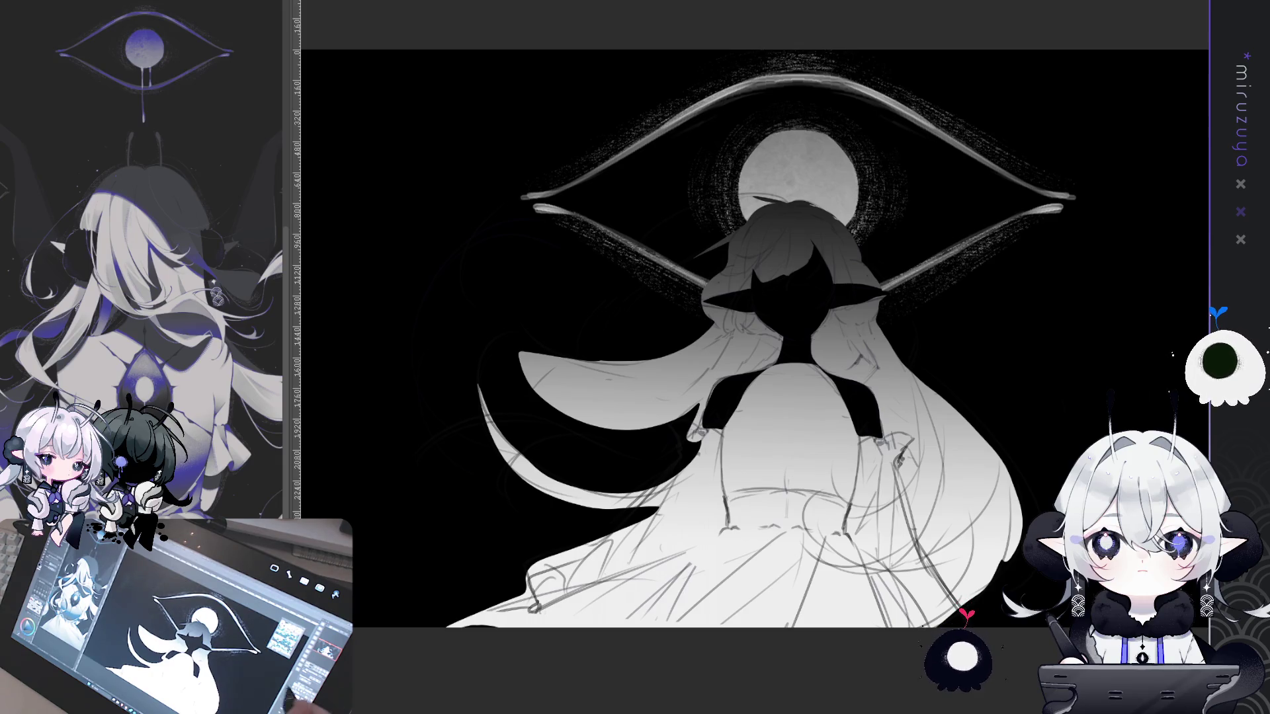
pyautogui.scroll(-1, 754, 331)
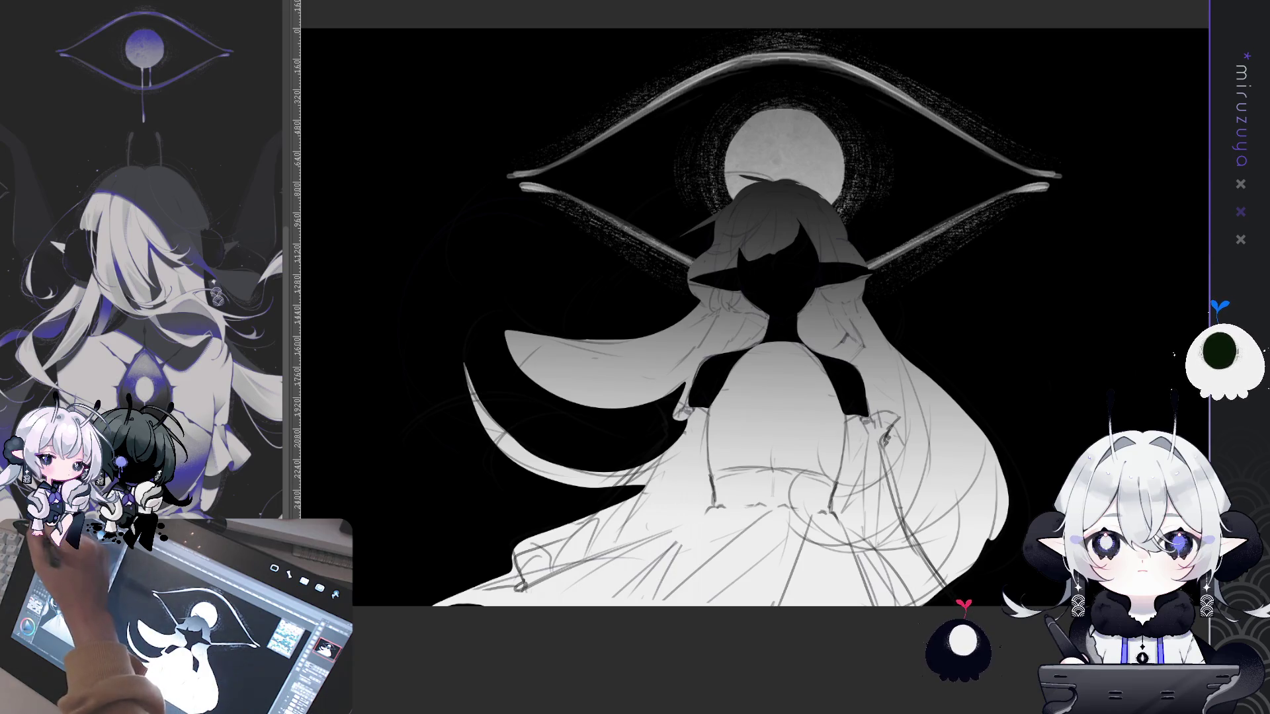
# Undo a trial hair gradient, then fill the selected area around the head dark
pyautogui.moveTo(798, 381)
pyautogui.mouseDown()
pyautogui.moveTo(801, 161)
pyautogui.moveTo(779, 398)
pyautogui.mouseUp()
pyautogui.hotkey('ctrl', 'z')
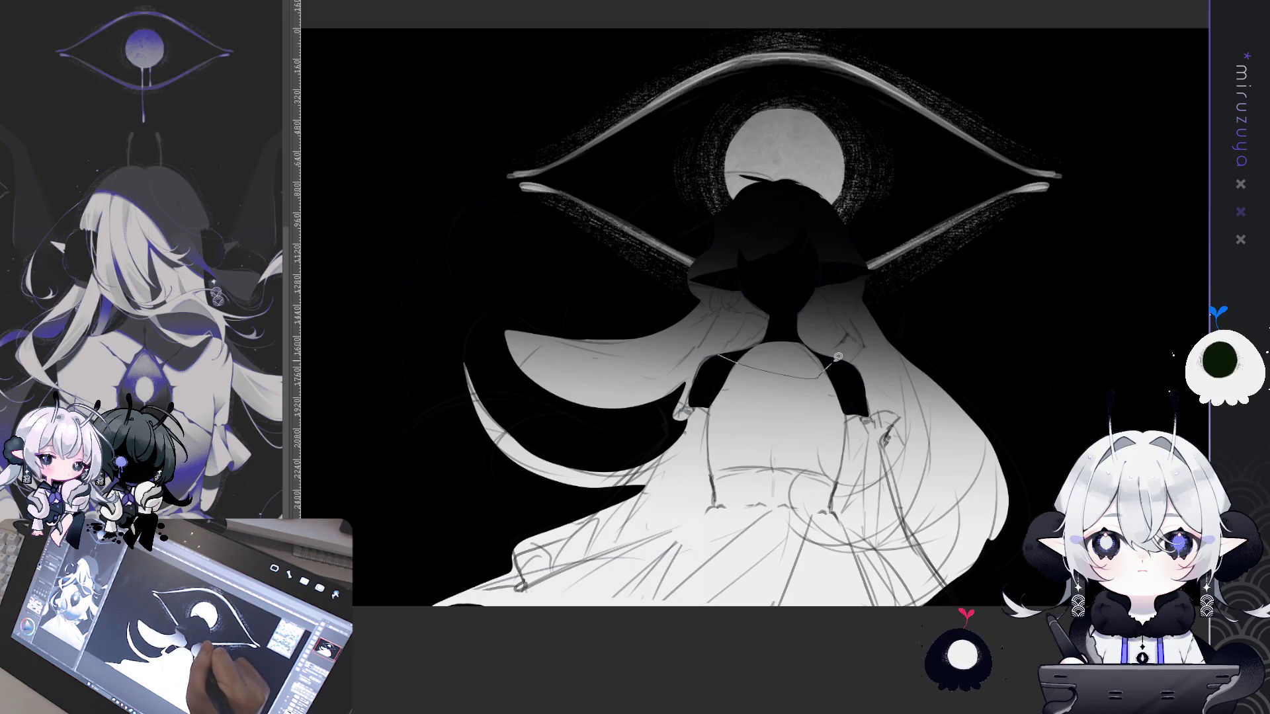
pyautogui.moveTo(678, 195); pyautogui.dragTo(688, 182)
pyautogui.click(842, 399)
pyautogui.hotkey('ctrl', 'd')
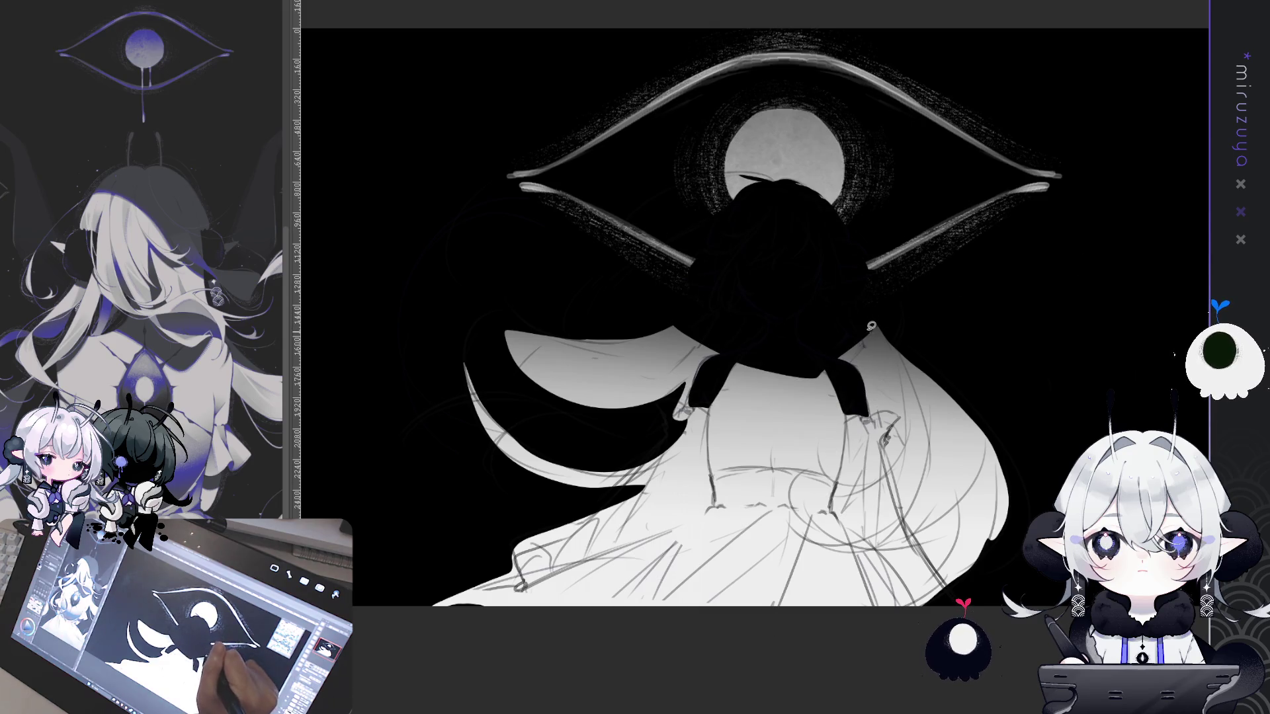
# Lasso the shoulder area below the head, redrawing it after a first attempt
pyautogui.moveTo(873, 328); pyautogui.dragTo(839, 284)
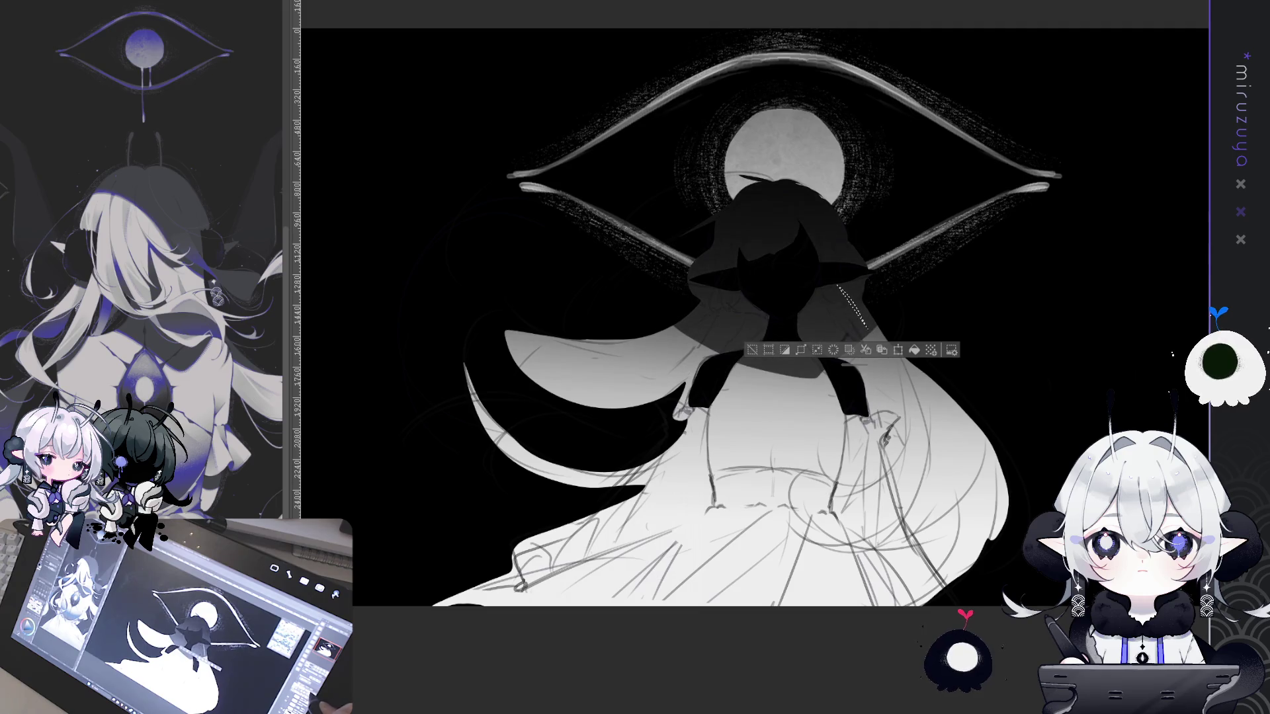
pyautogui.hotkey('ctrl', 'd')
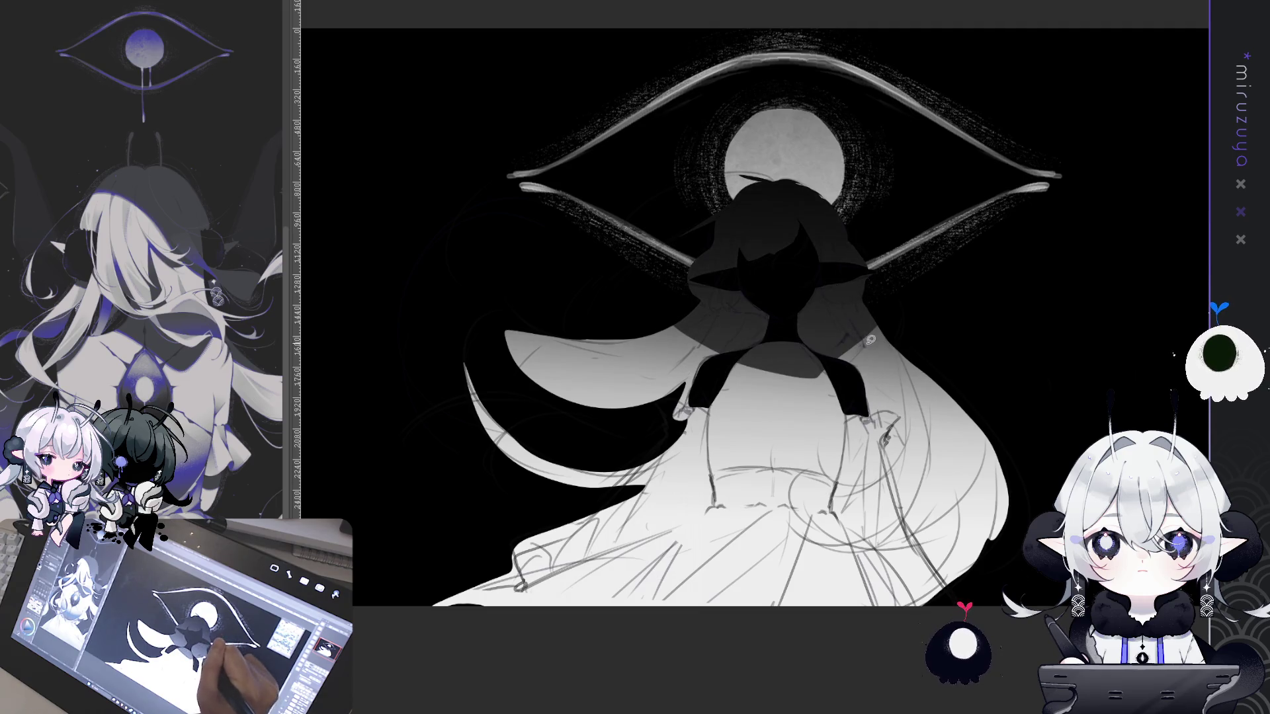
pyautogui.moveTo(868, 343); pyautogui.dragTo(810, 294)
pyautogui.moveTo(824, 349)
pyautogui.mouseDown()
pyautogui.moveTo(802, 330)
pyautogui.moveTo(714, 340)
pyautogui.moveTo(727, 288)
pyautogui.moveTo(761, 341)
pyautogui.mouseUp()
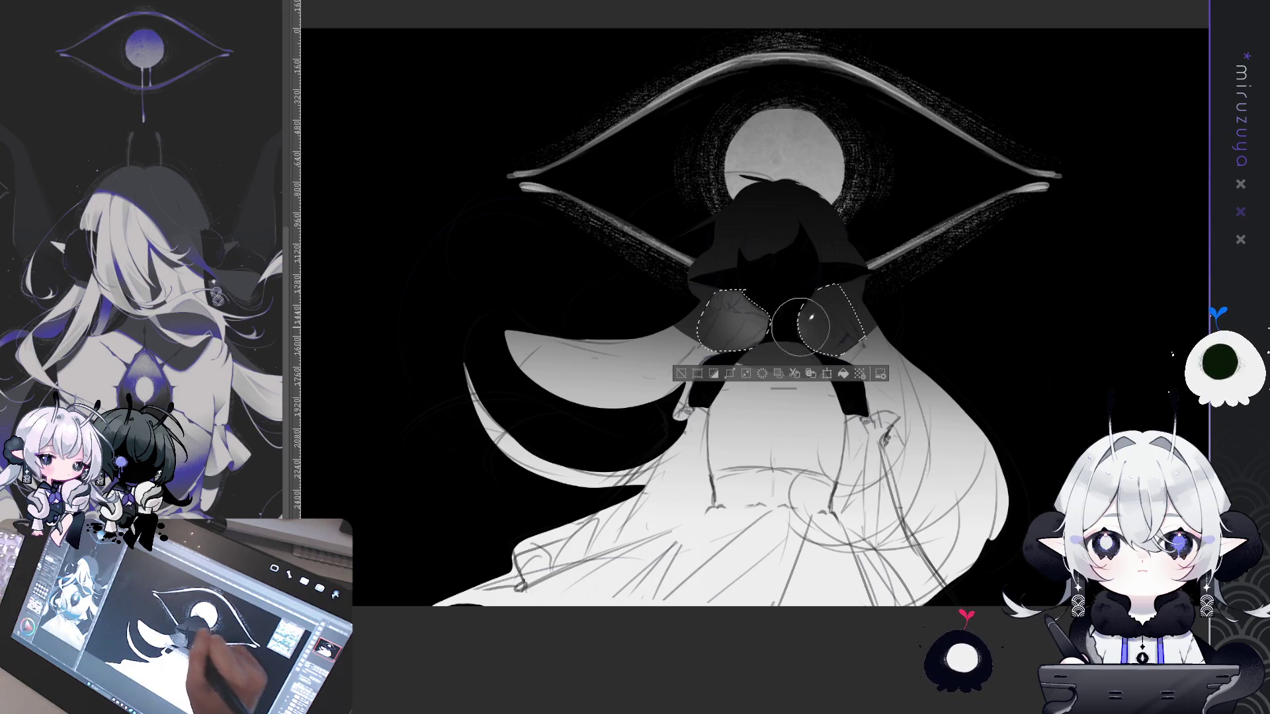
# Fill the dress selection with dark grey
pyautogui.hotkey('ctrl', 'd')
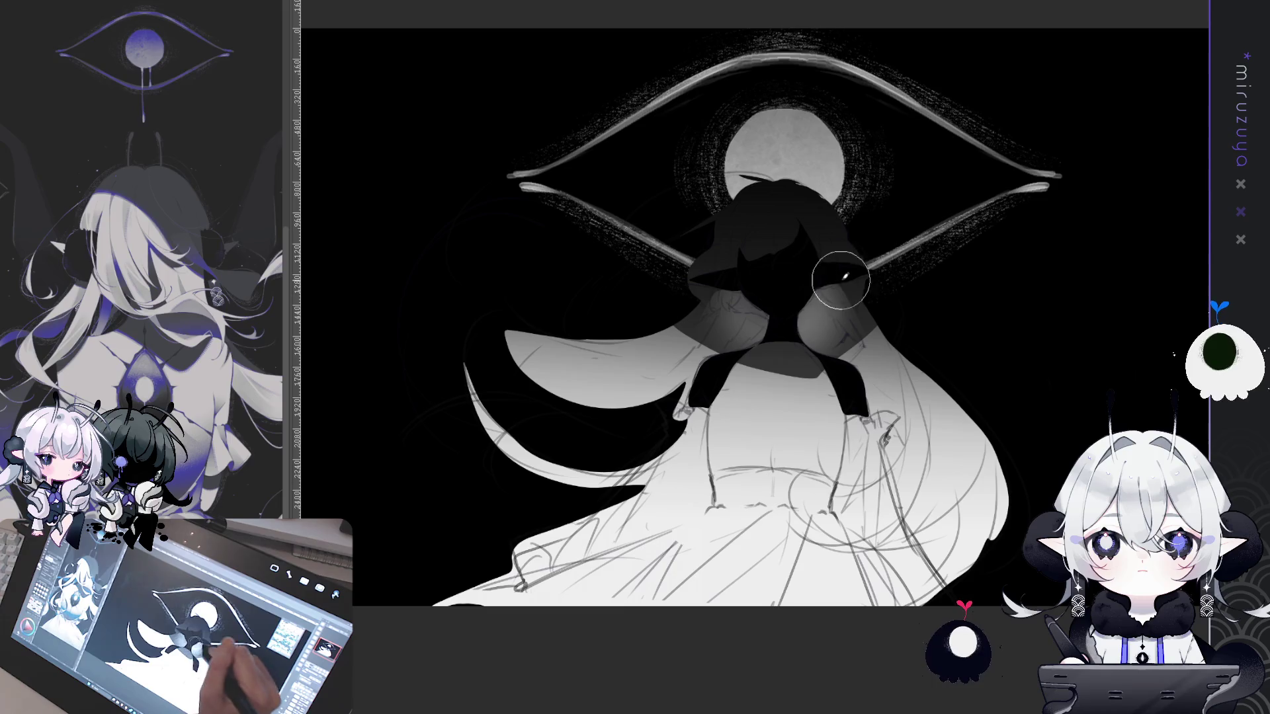
pyautogui.scroll(1, 1111, 236)
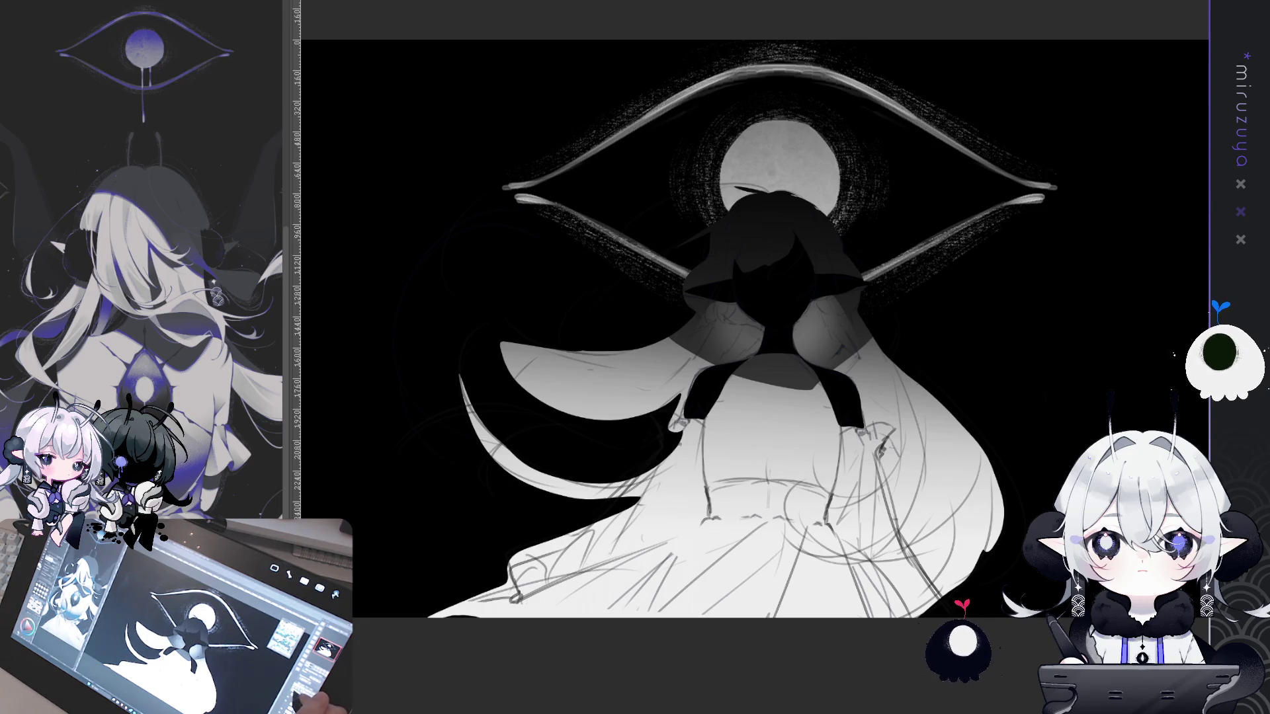
pyautogui.scroll(-2, 1031, 381)
pyautogui.moveTo(798, 320)
pyautogui.mouseDown()
pyautogui.moveTo(835, 363)
pyautogui.moveTo(943, 610)
pyautogui.moveTo(463, 645)
pyautogui.moveTo(562, 496)
pyautogui.moveTo(634, 437)
pyautogui.moveTo(678, 377)
pyautogui.moveTo(754, 316)
pyautogui.moveTo(797, 316)
pyautogui.mouseUp()
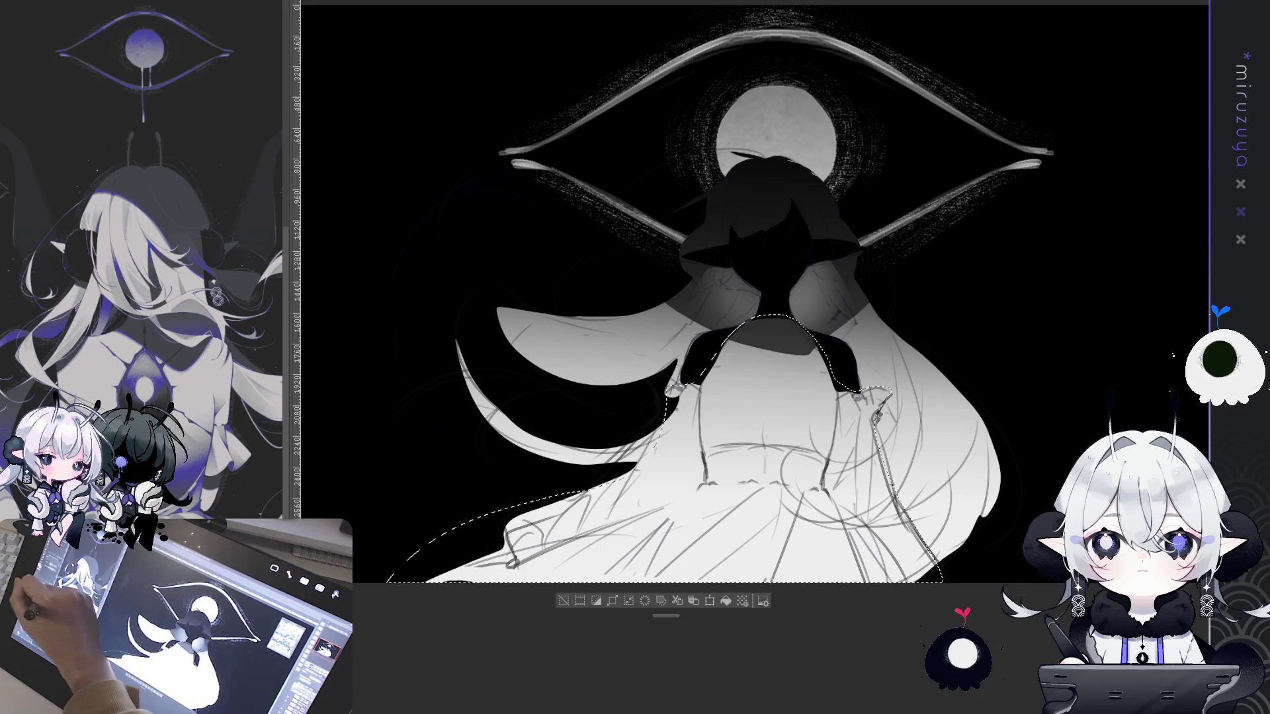
pyautogui.click(725, 601)
pyautogui.hotkey('ctrl', 'd')
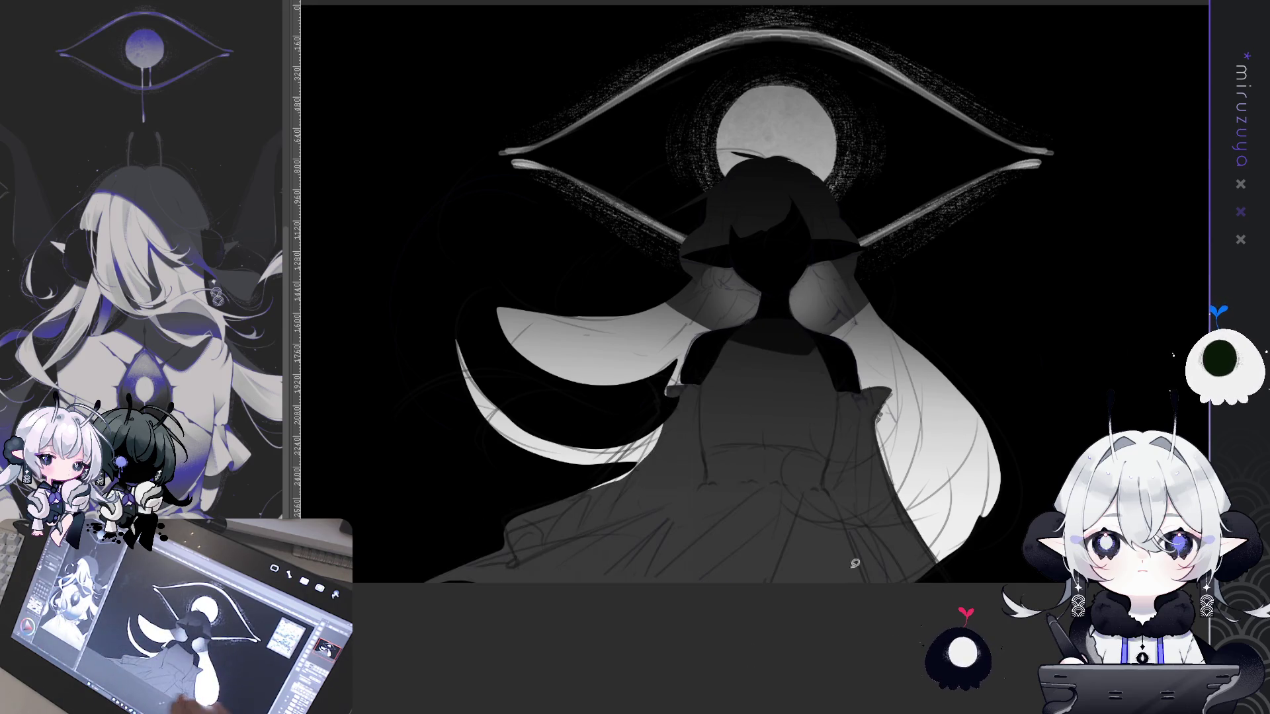
# Lay a top-to-bottom dark-to-light gradient over the dress, redoing it once
pyautogui.scroll(1, 750, 304)
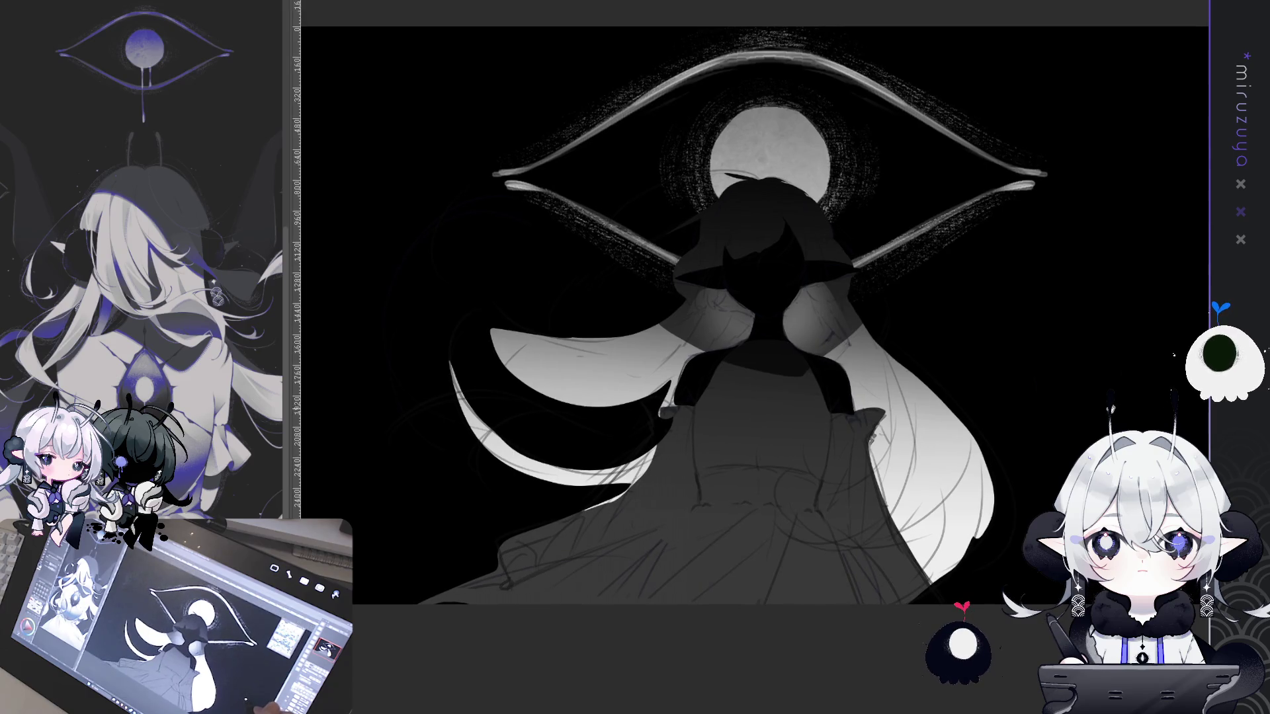
pyautogui.scroll(-1, 1116, 397)
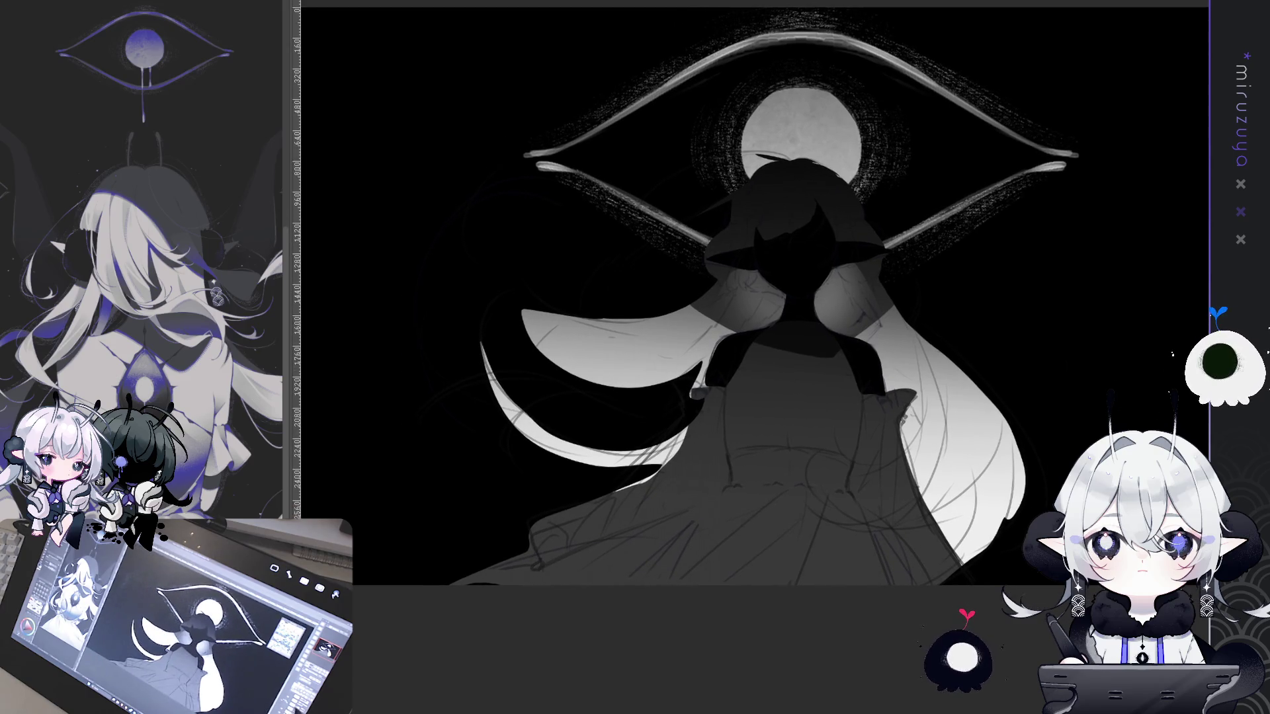
pyautogui.moveTo(985, 484); pyautogui.dragTo(996, 489)
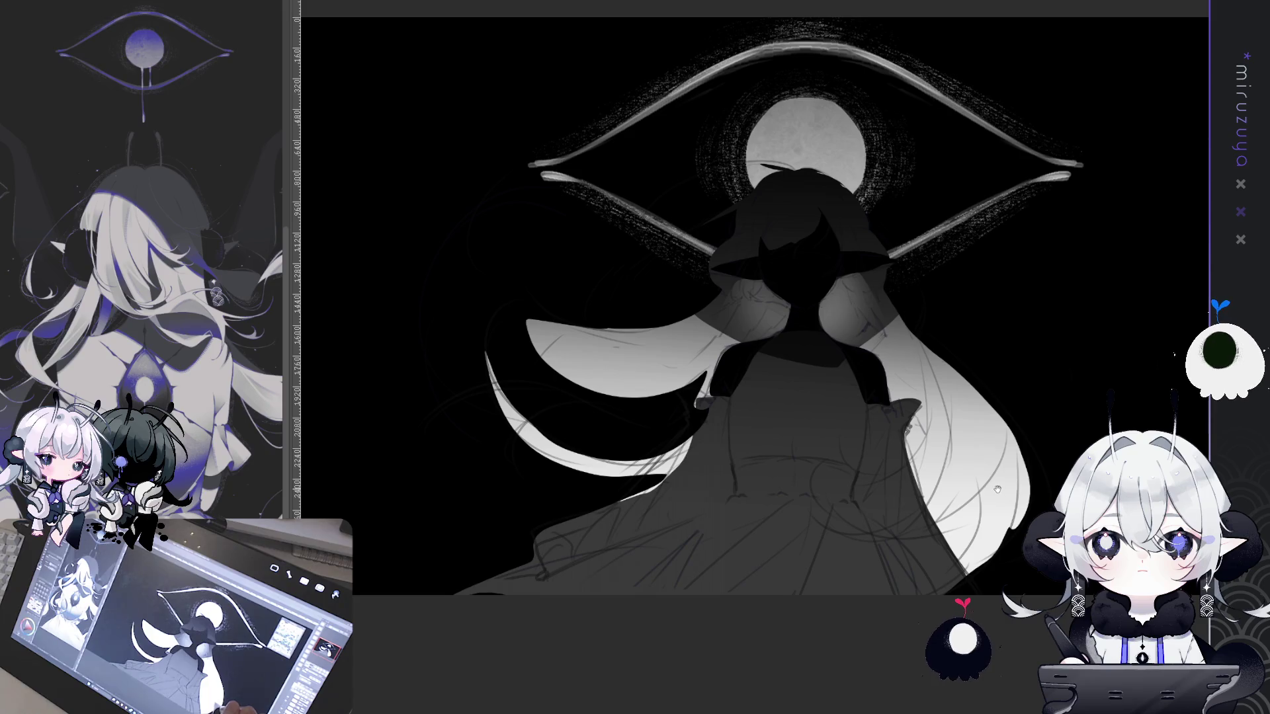
pyautogui.moveTo(867, 462); pyautogui.dragTo(824, 303)
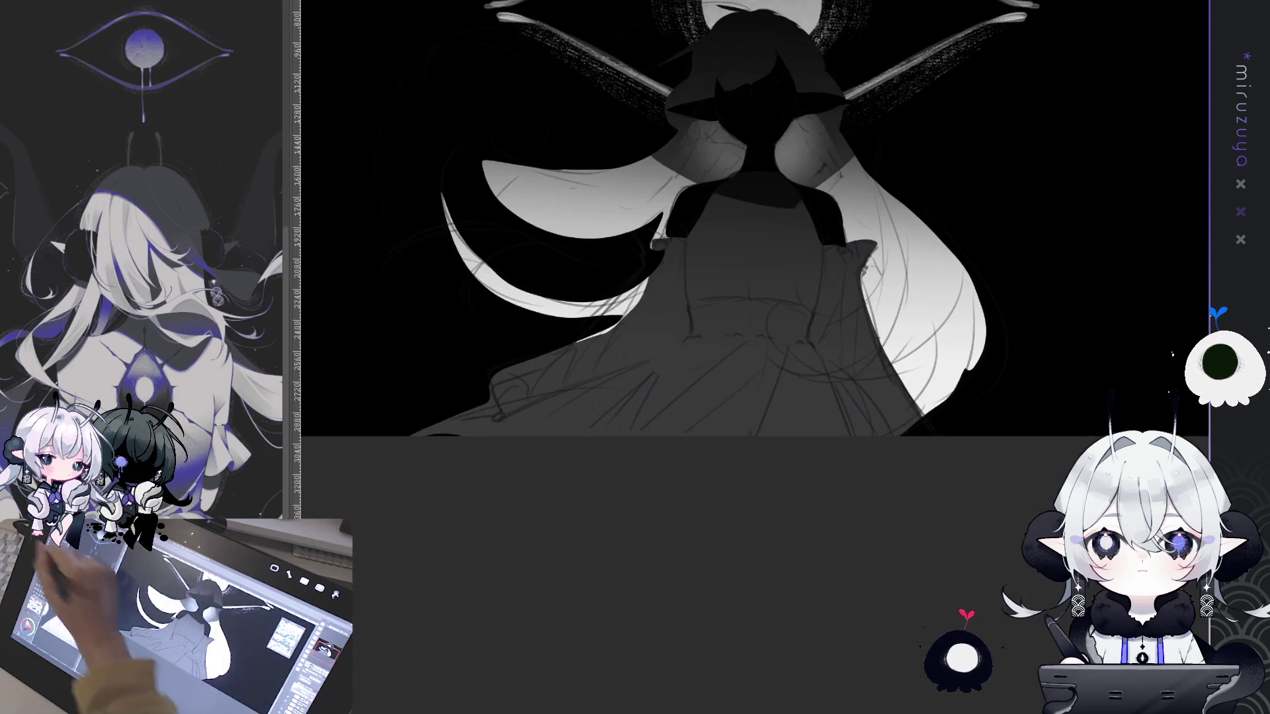
pyautogui.moveTo(718, 235); pyautogui.dragTo(694, 430)
pyautogui.hotkey('ctrl', 'z')
pyautogui.moveTo(704, 484); pyautogui.dragTo(741, 294)
pyautogui.moveTo(721, 522); pyautogui.dragTo(756, 302)
# Zoom in on the head and step through undo/redo to compare the moon, eye outlines and dripping eye
pyautogui.scroll(2, 756, 302)
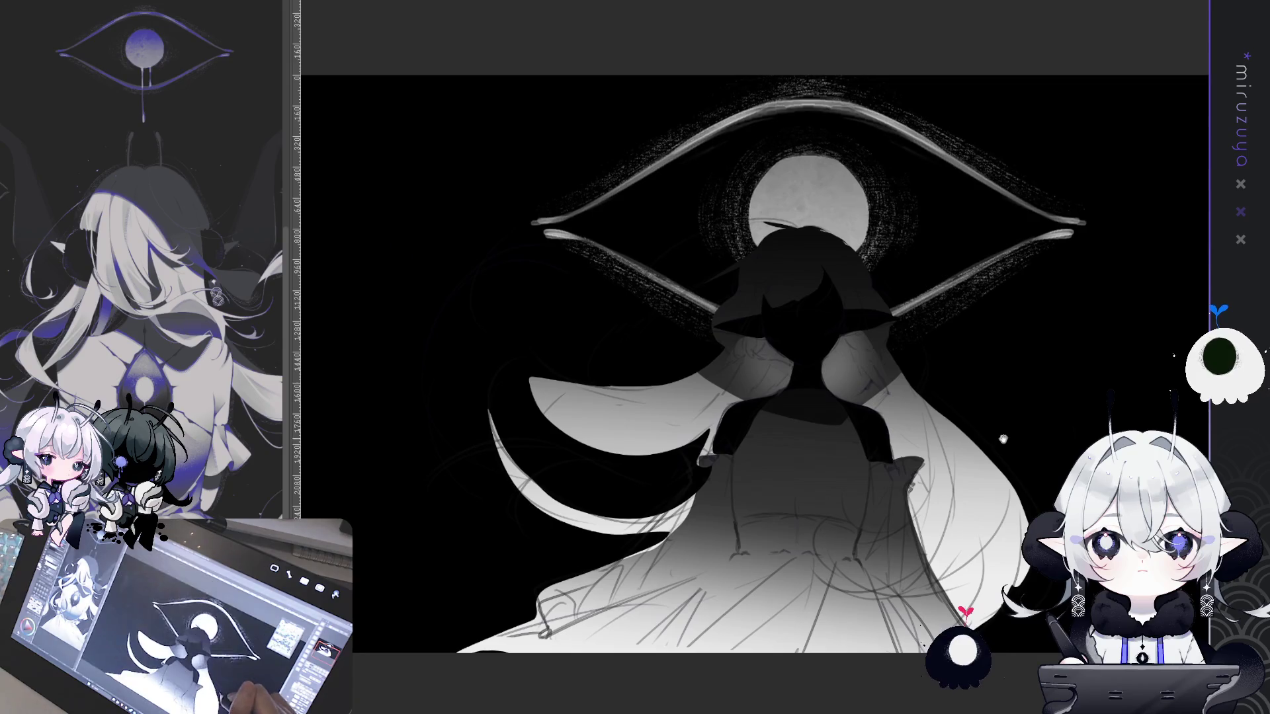
pyautogui.scroll(3, 859, 357)
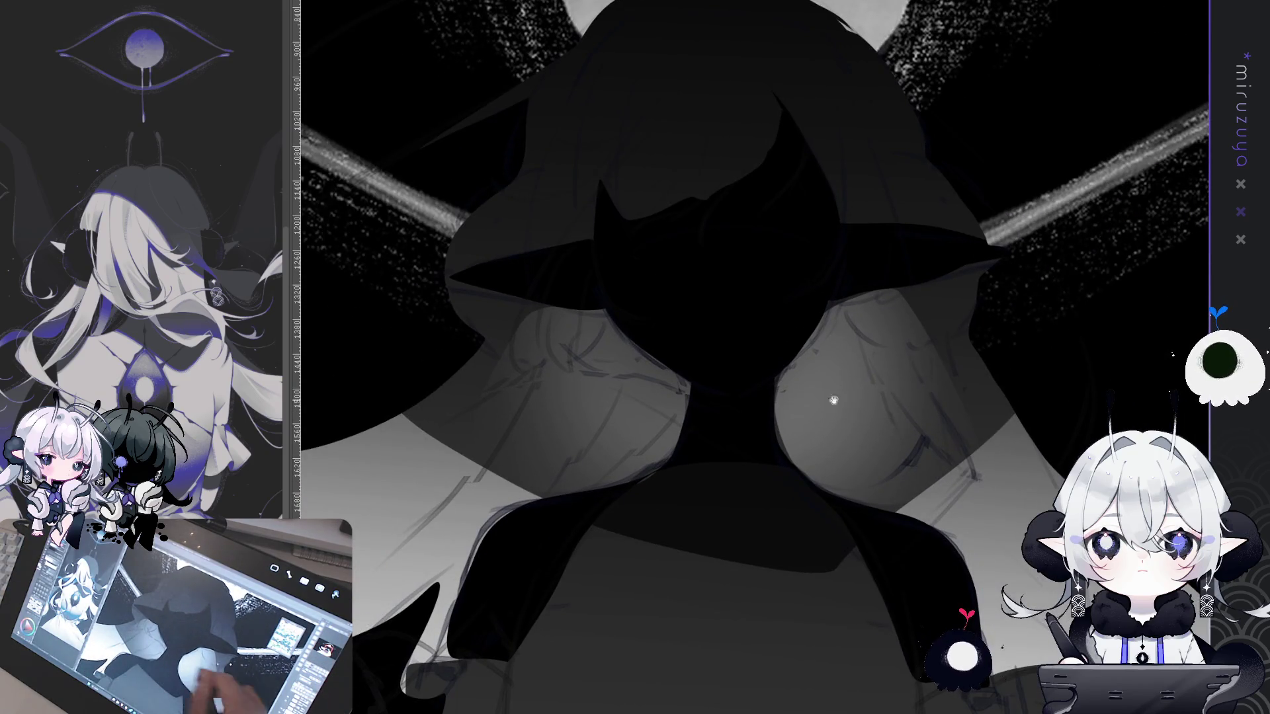
pyautogui.moveTo(851, 377); pyautogui.dragTo(890, 383)
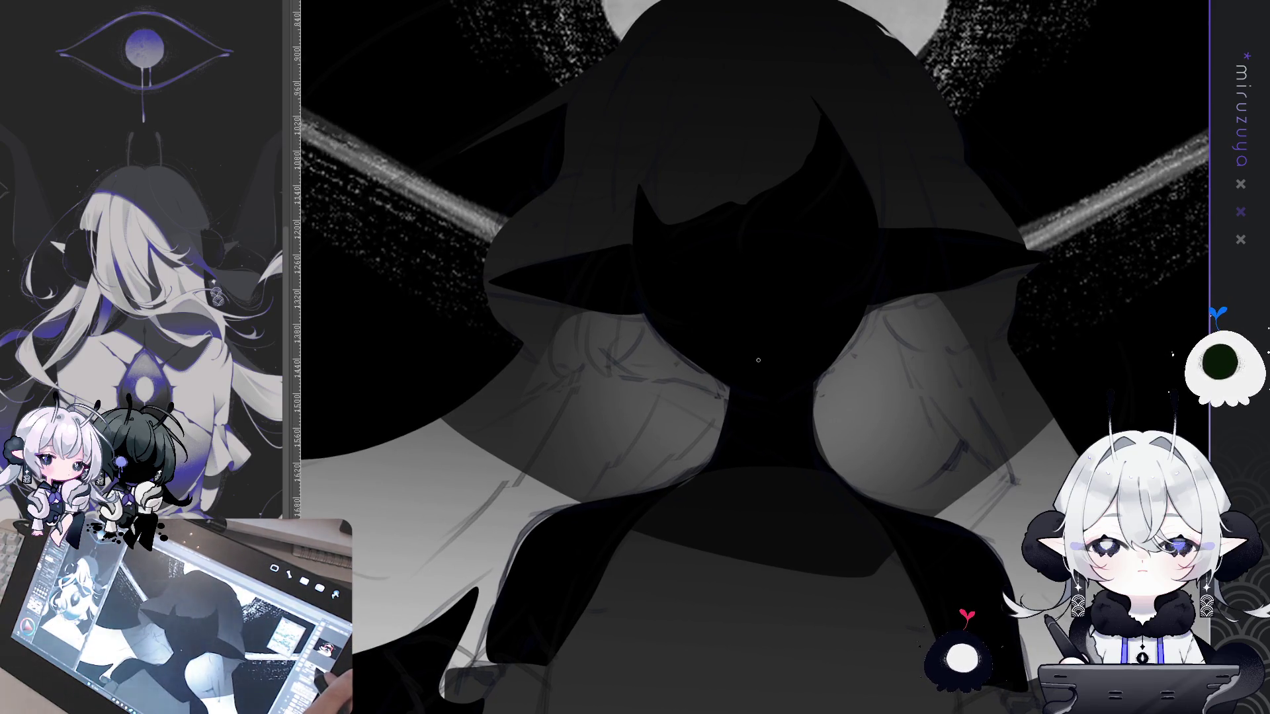
pyautogui.scroll(-3, 758, 360)
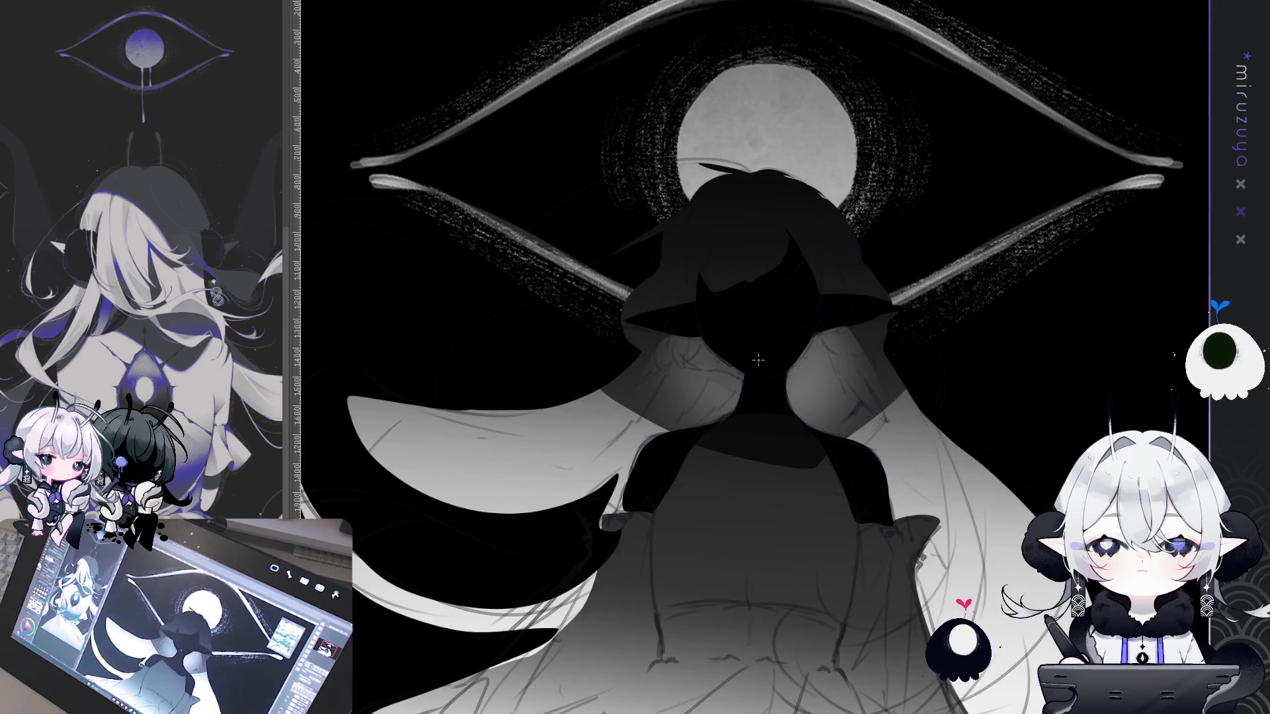
pyautogui.hotkey('ctrl', 'z')
pyautogui.hotkey('ctrl', 'y')
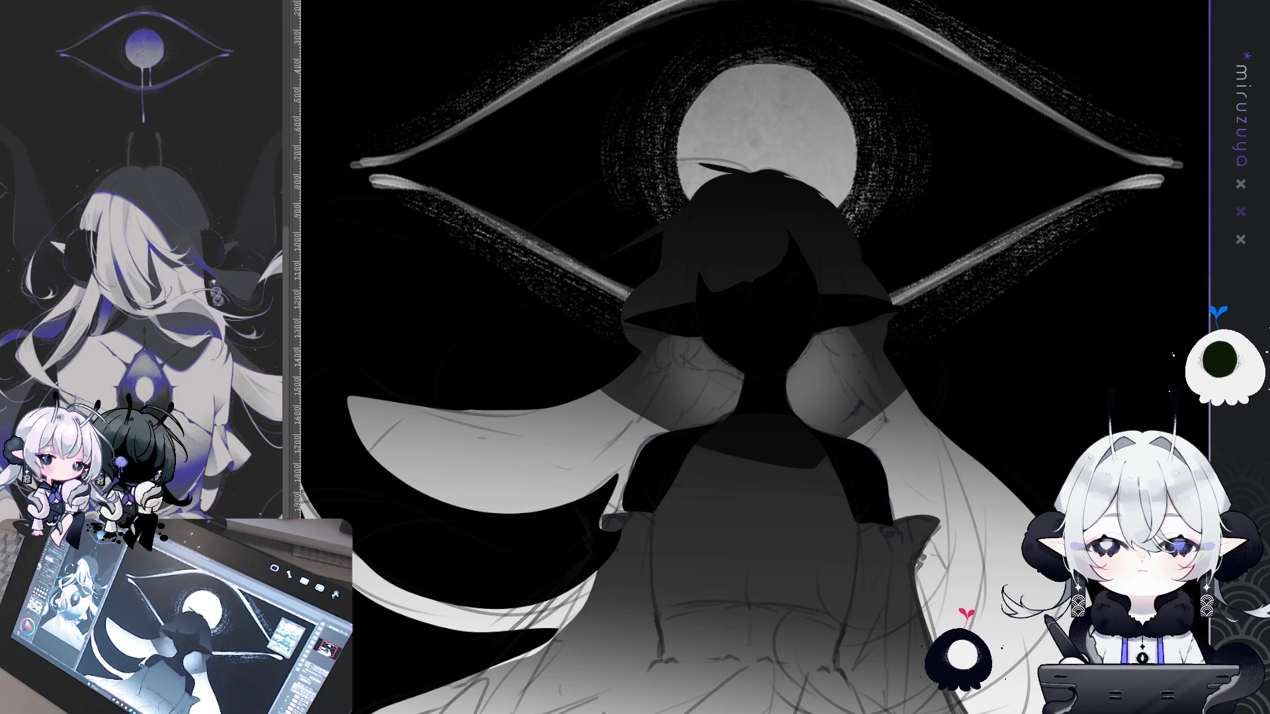
pyautogui.hotkey('ctrl', 'y')
pyautogui.hotkey('ctrl', 'z')
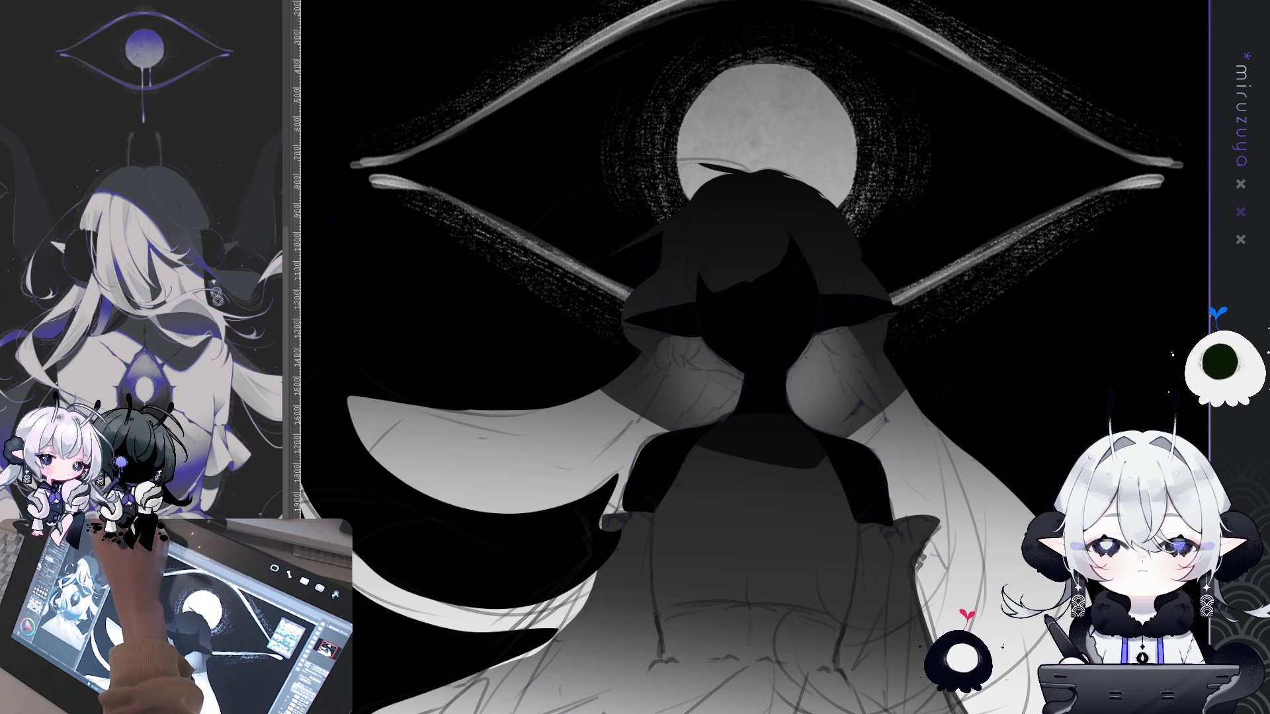
# Cancel the stray transform box above the moon and enlarge the brush
pyautogui.moveTo(834, 66); pyautogui.dragTo(791, 285)
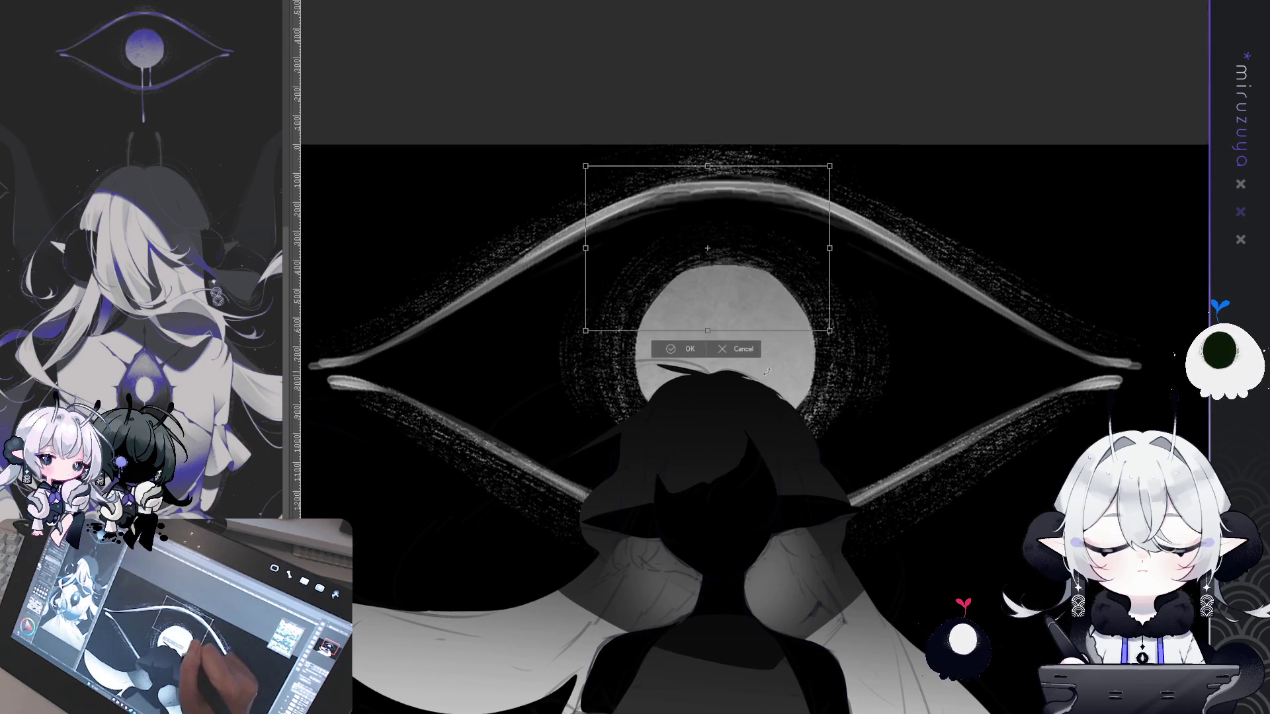
pyautogui.hotkey('ctrl', 'd')
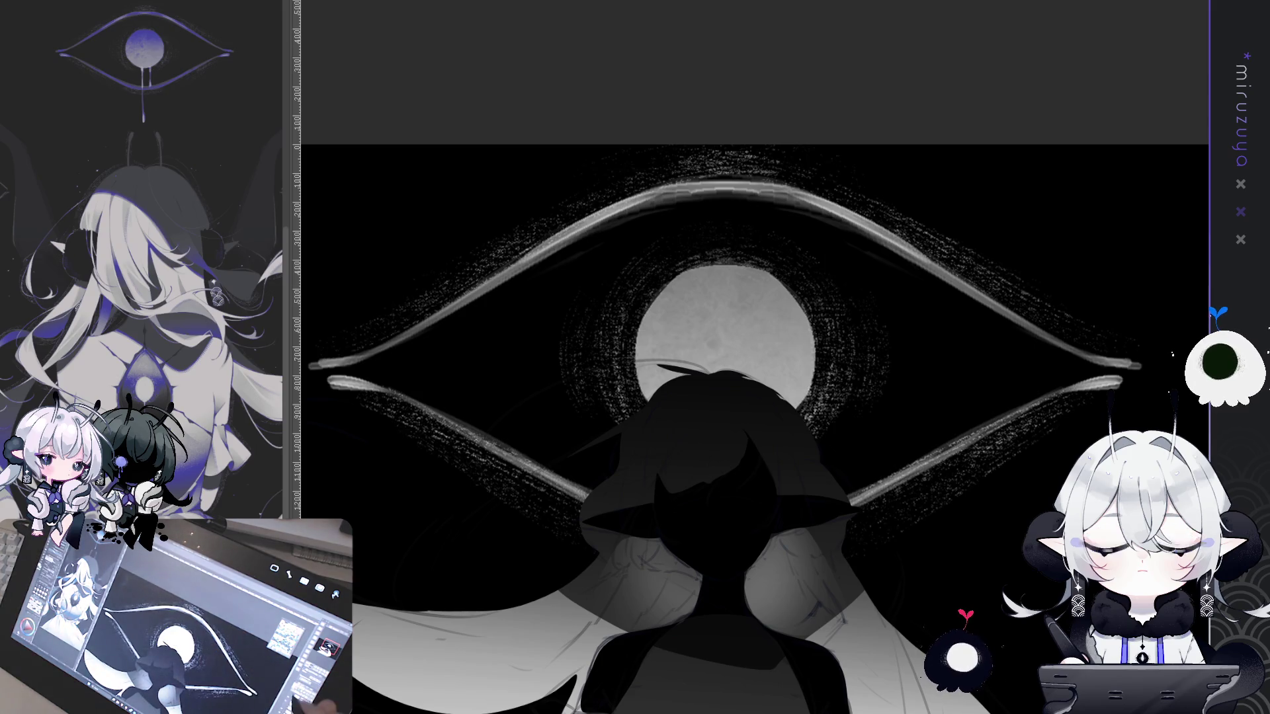
pyautogui.scroll(-3, 1031, 334)
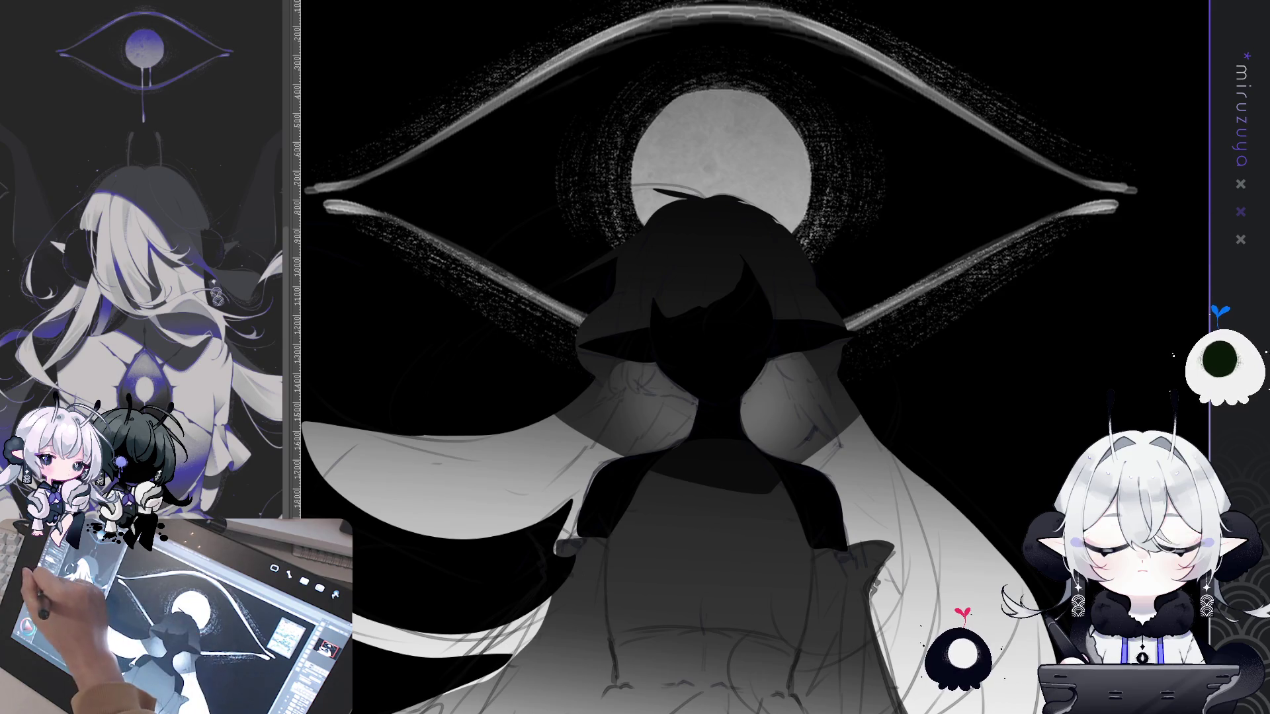
pyautogui.press(']')
pyautogui.press(']')
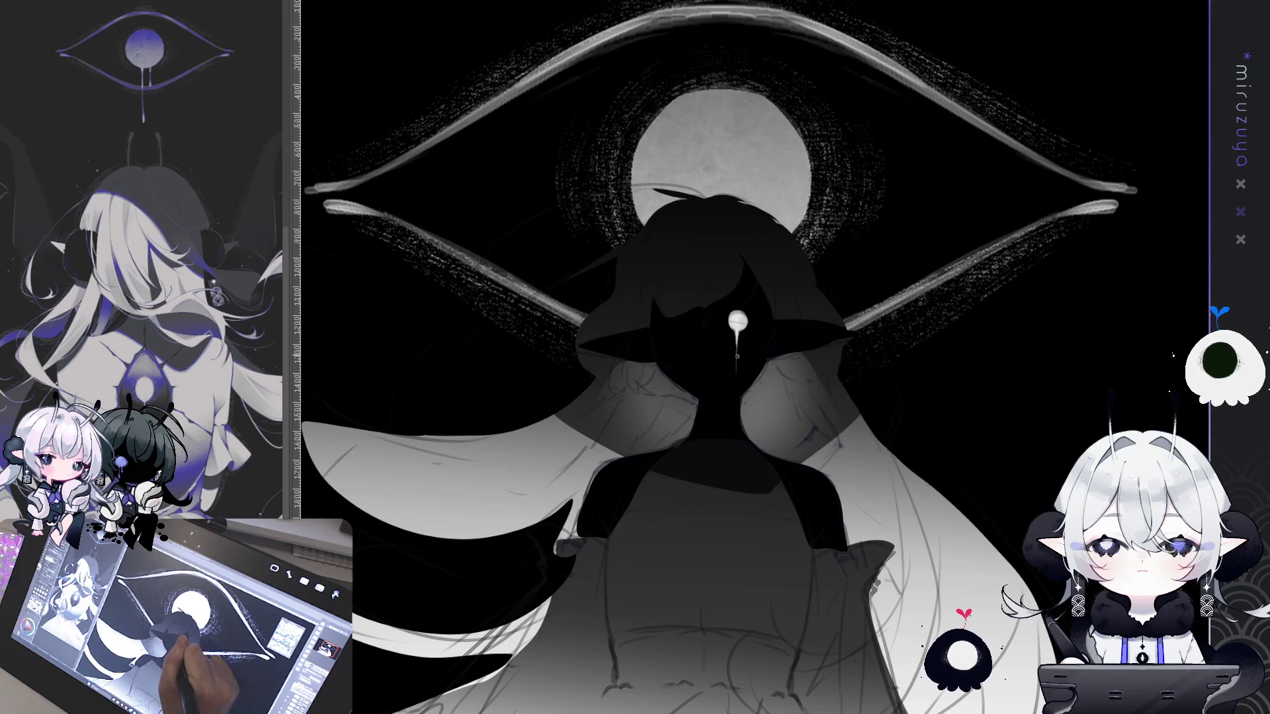
# Fit the whole artwork in the window, zoom in slightly and reposition the view
pyautogui.moveTo(737, 344); pyautogui.dragTo(807, 287)
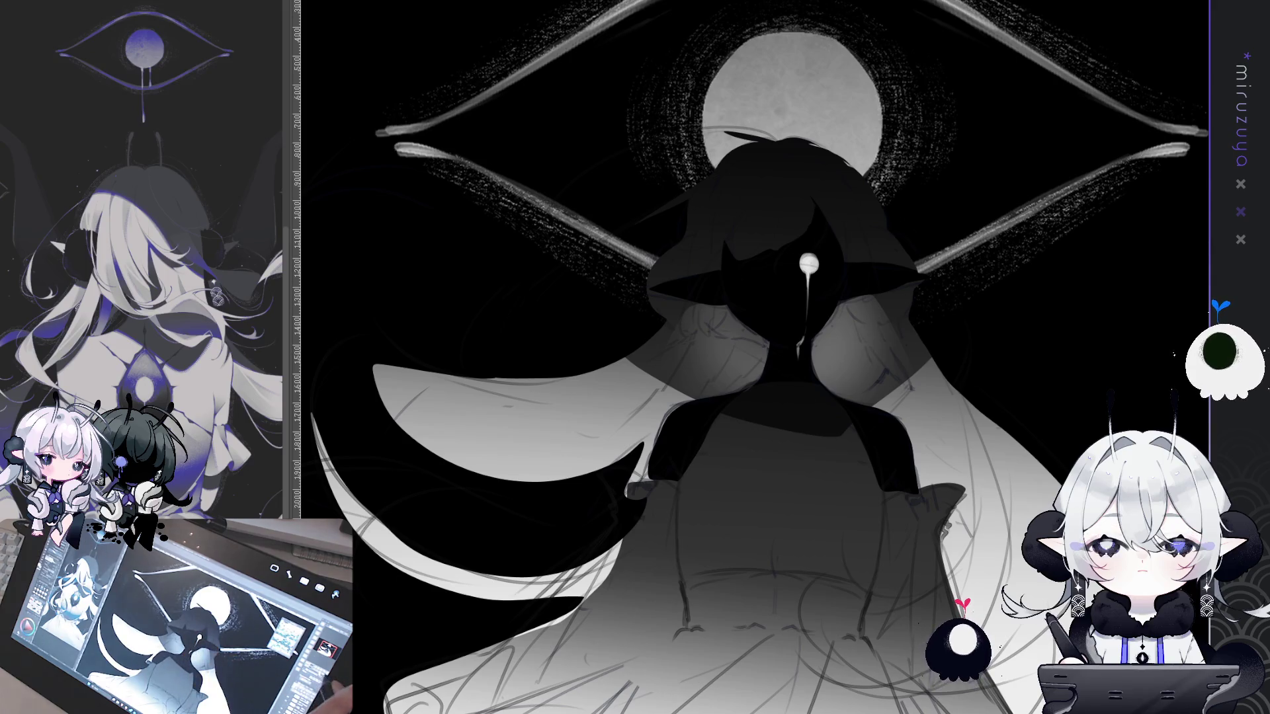
pyautogui.hotkey('ctrl', '0')
pyautogui.hotkey('ctrl', '+')
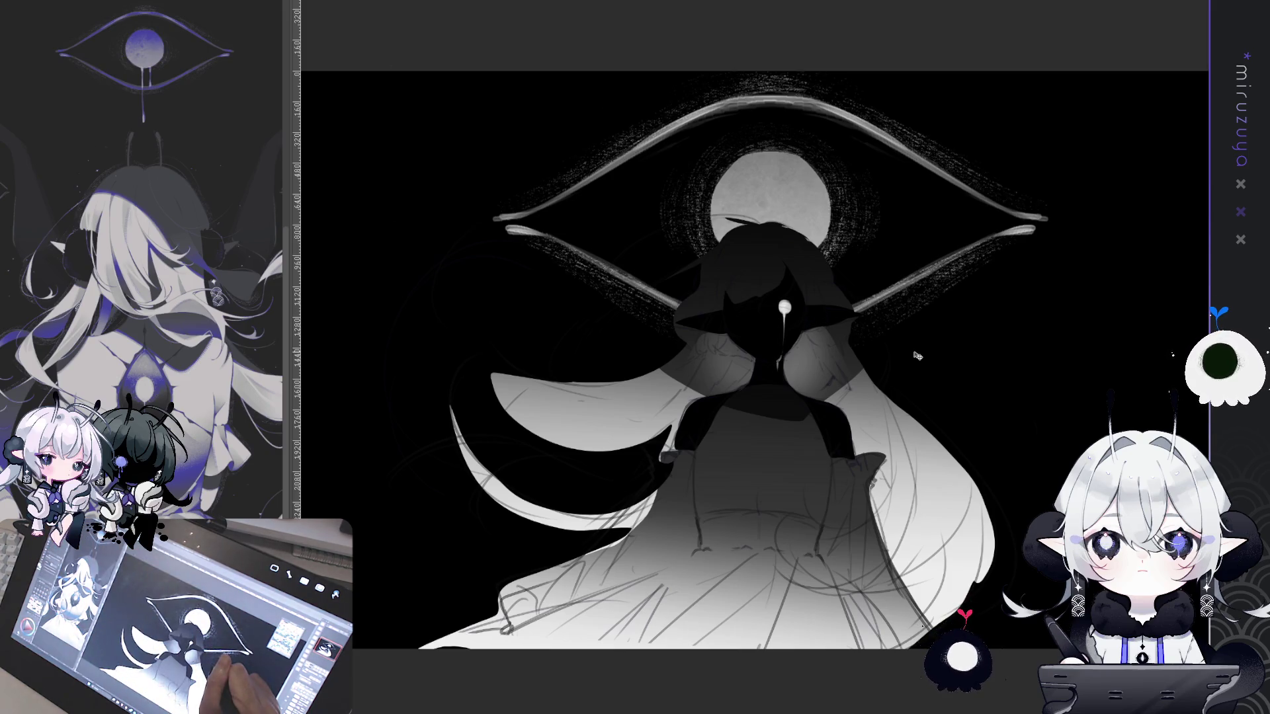
pyautogui.moveTo(920, 358)
pyautogui.mouseDown()
pyautogui.moveTo(1032, 347)
pyautogui.moveTo(1111, 283)
pyautogui.moveTo(1062, 363)
pyautogui.mouseUp()
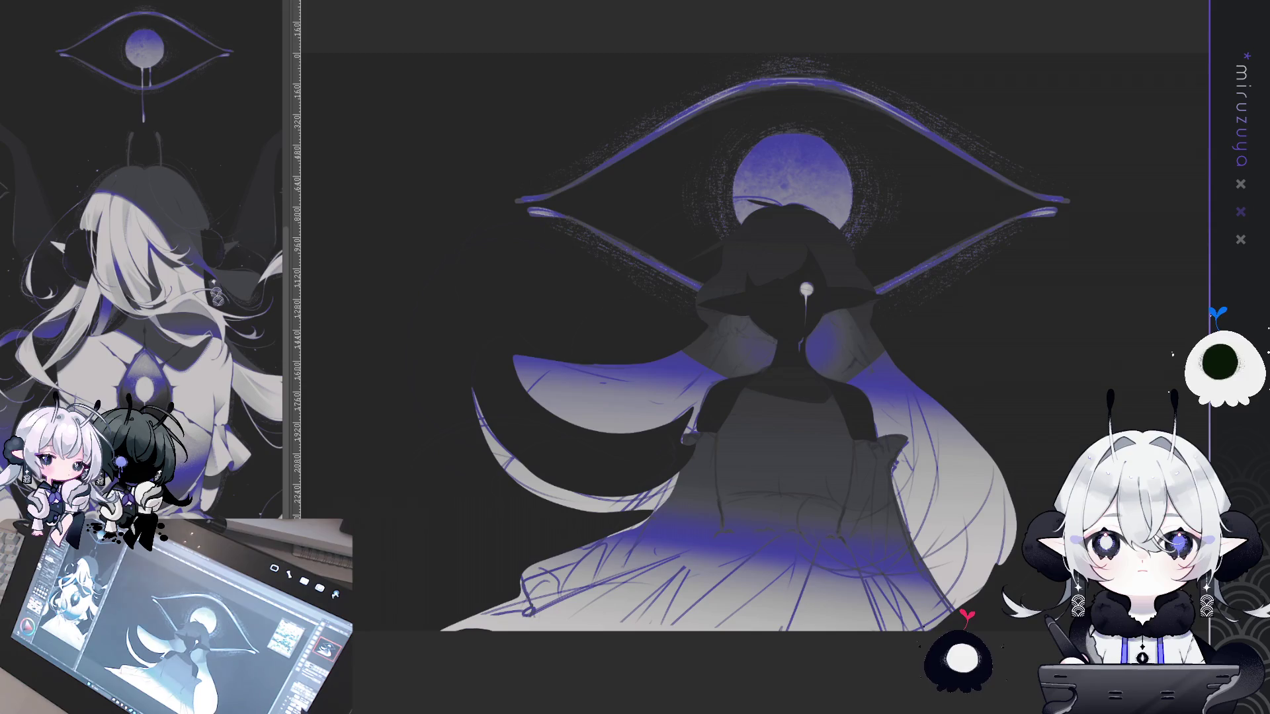
# Paint a broad grey tail curving out to the right of the hair
pyautogui.hotkey('ctrl', '0')
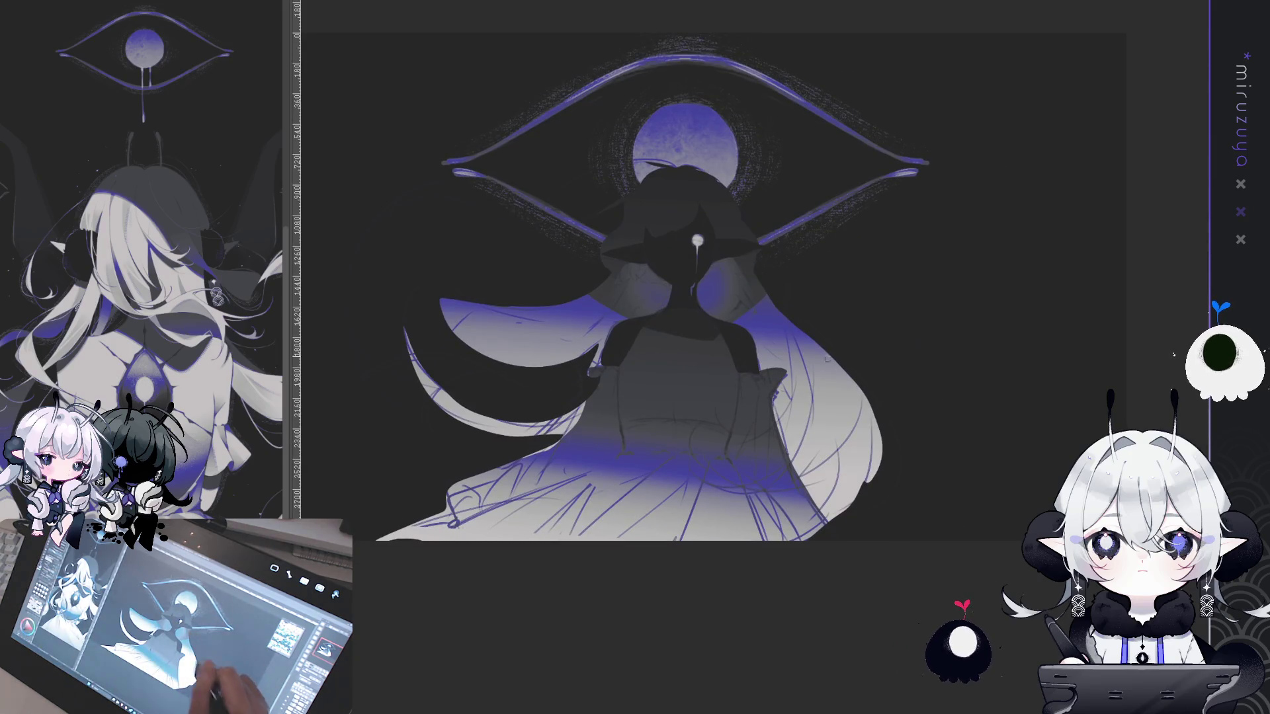
pyautogui.moveTo(811, 323)
pyautogui.mouseDown()
pyautogui.moveTo(860, 344)
pyautogui.moveTo(964, 505)
pyautogui.moveTo(886, 349)
pyautogui.moveTo(929, 519)
pyautogui.mouseUp()
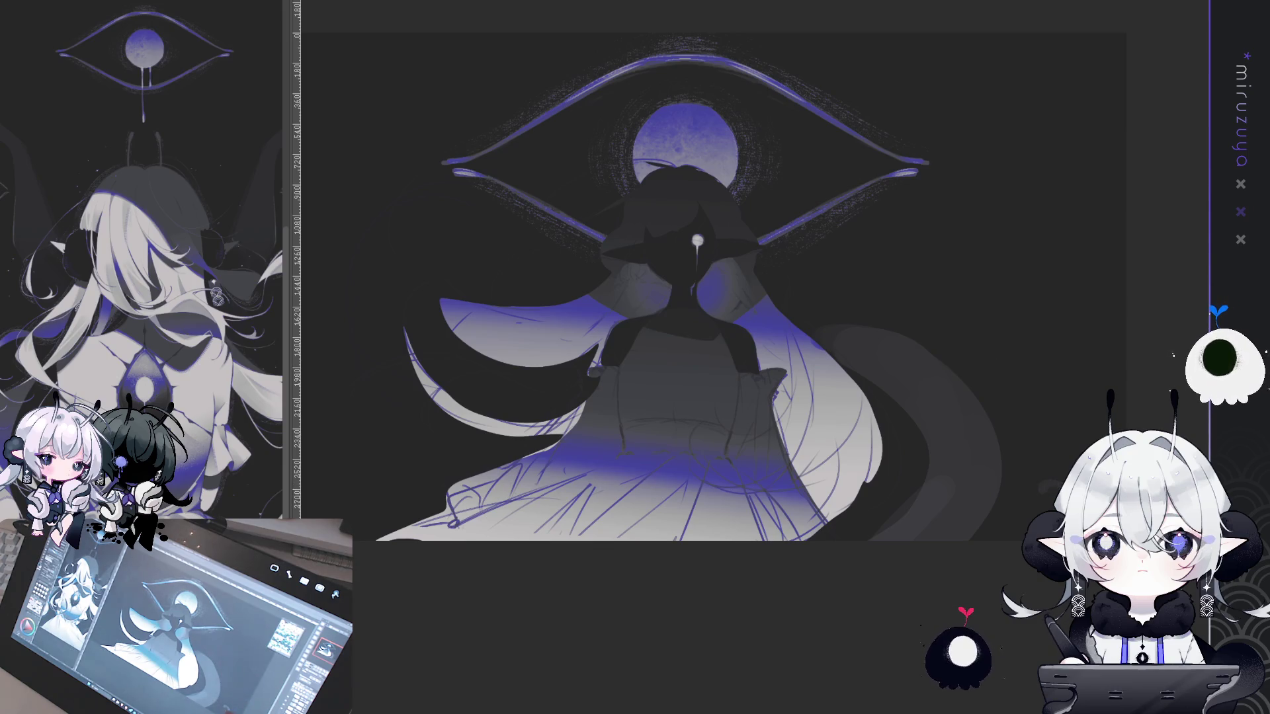
# Paint several grey tendril arcs sweeping across the right side of the artwork
pyautogui.moveTo(878, 561); pyautogui.dragTo(934, 591)
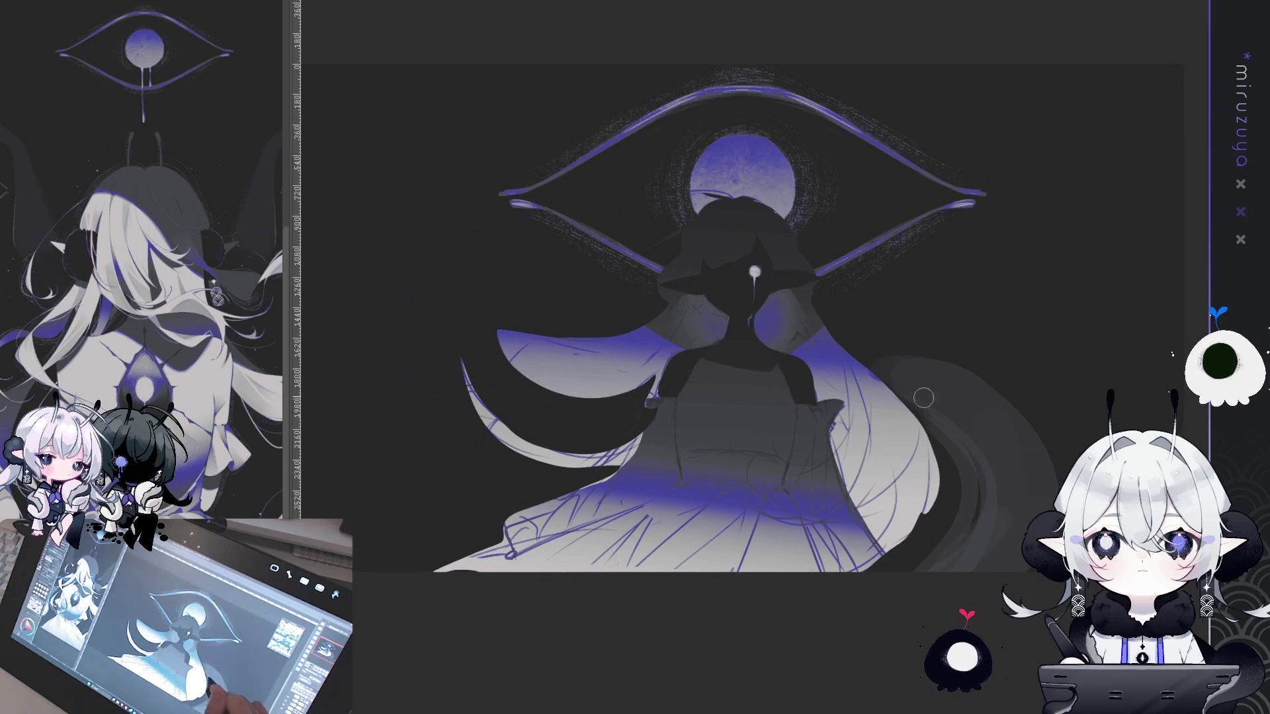
pyautogui.moveTo(923, 404); pyautogui.dragTo(887, 484)
pyautogui.moveTo(1066, 424); pyautogui.dragTo(1185, 394)
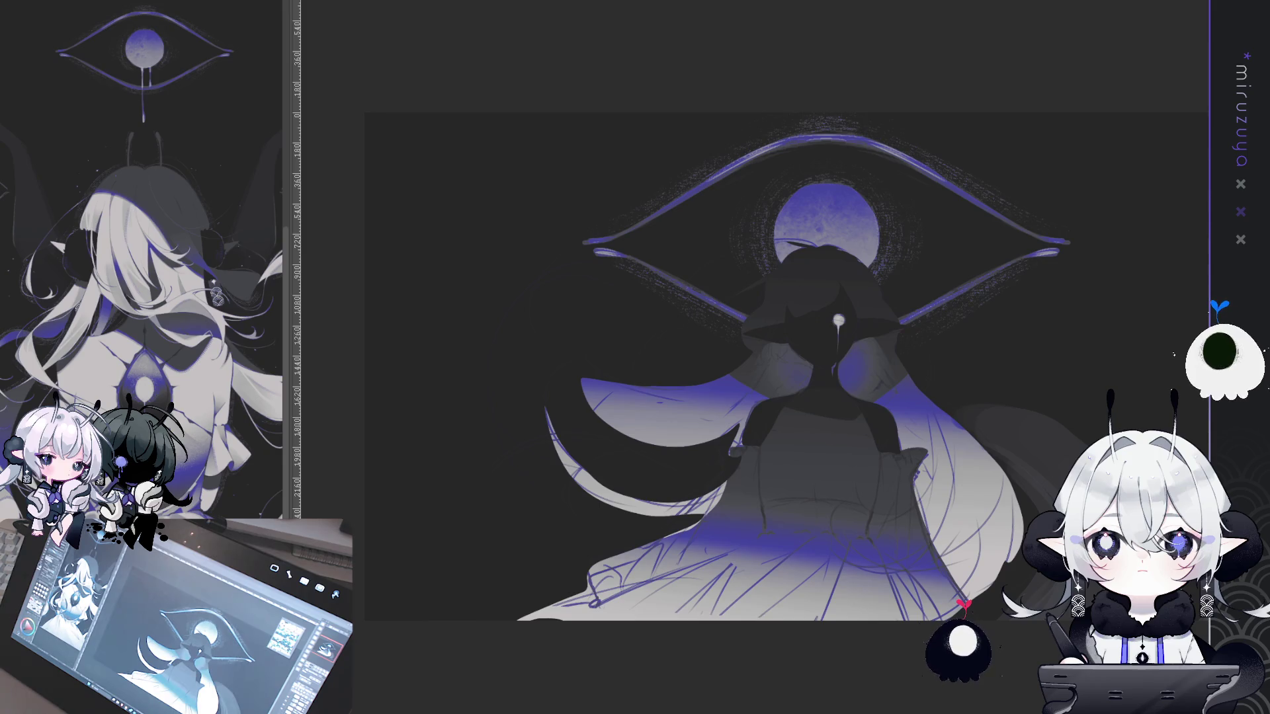
pyautogui.moveTo(787, 370); pyautogui.dragTo(723, 400)
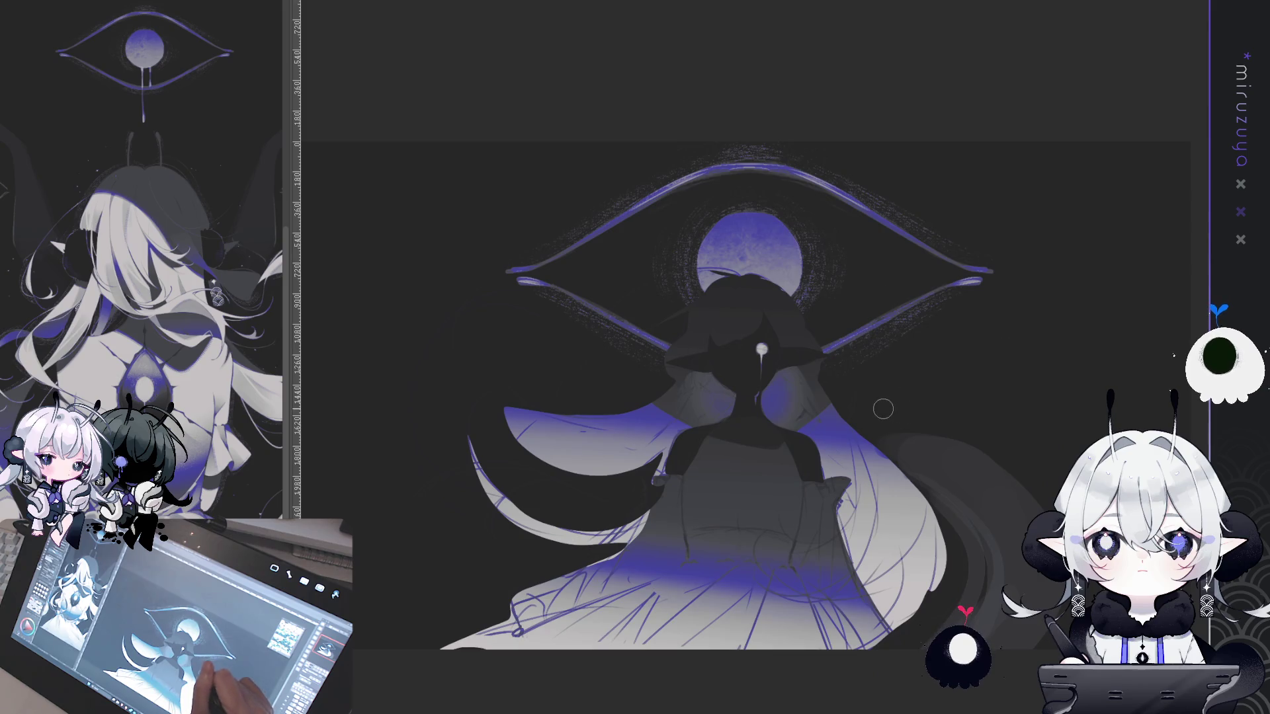
pyautogui.moveTo(1035, 304); pyautogui.dragTo(1118, 380)
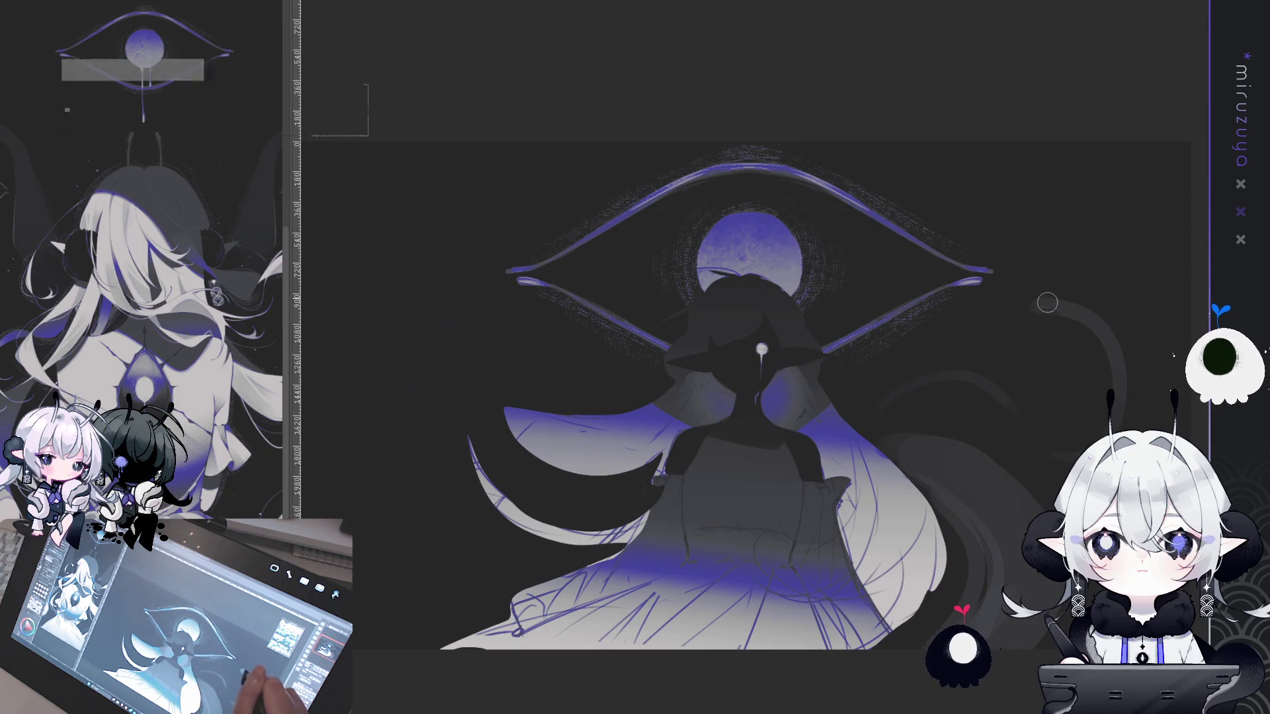
pyautogui.moveTo(1028, 449); pyautogui.dragTo(890, 396)
pyautogui.moveTo(859, 443)
pyautogui.mouseDown()
pyautogui.moveTo(879, 387)
pyautogui.moveTo(1043, 439)
pyautogui.mouseUp()
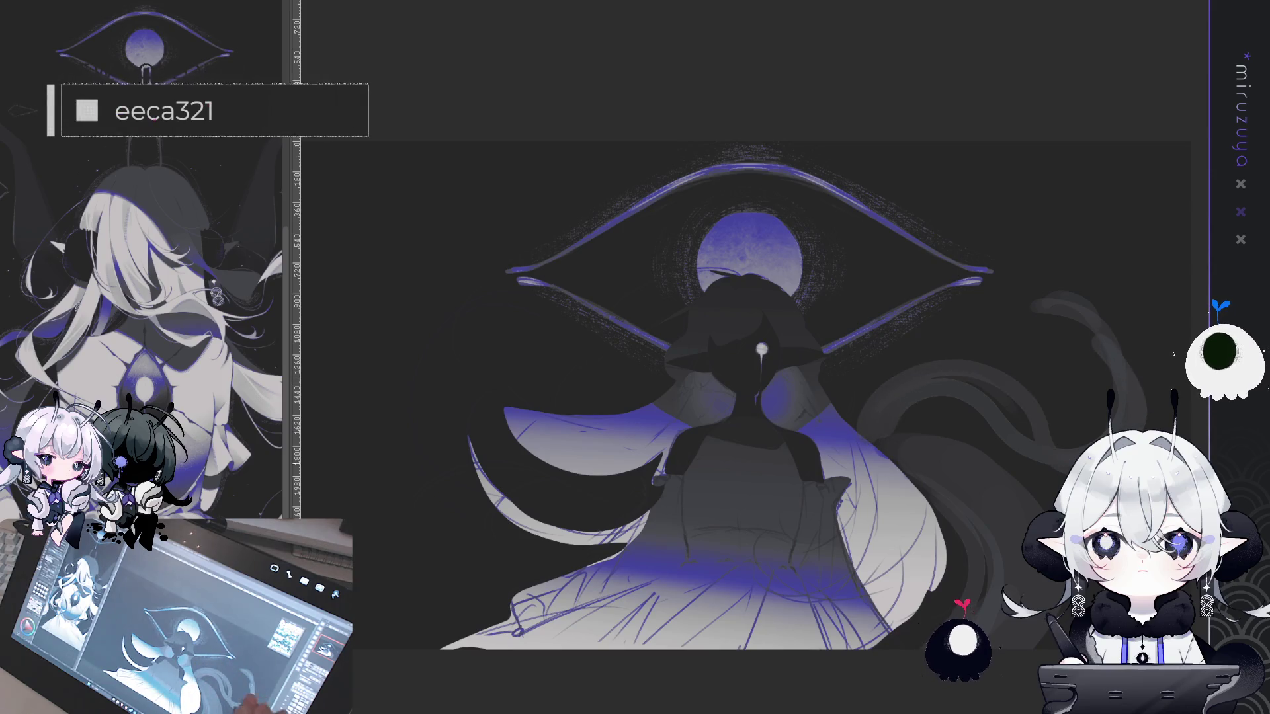
pyautogui.moveTo(974, 393); pyautogui.dragTo(1120, 342)
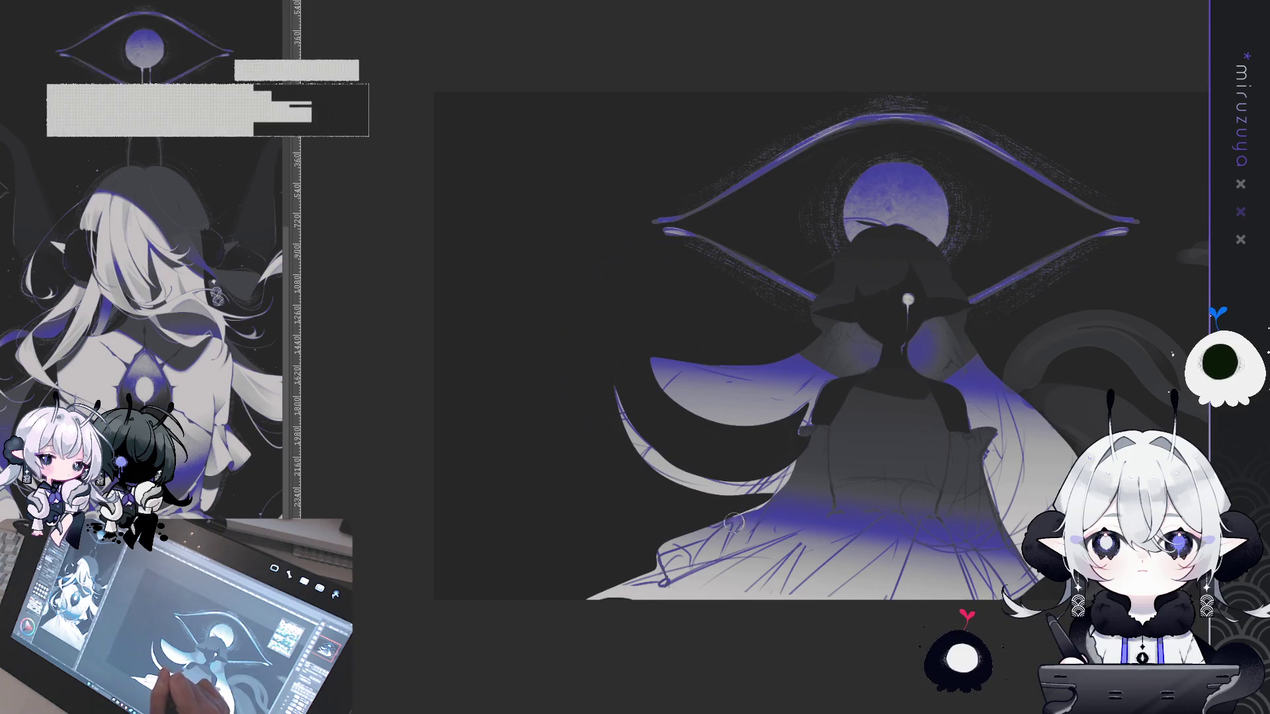
# Paint a blue tendril curl over the lower dress, redoing the stroke once
pyautogui.moveTo(992, 476)
pyautogui.mouseDown()
pyautogui.moveTo(901, 486)
pyautogui.moveTo(919, 506)
pyautogui.moveTo(906, 543)
pyautogui.mouseUp()
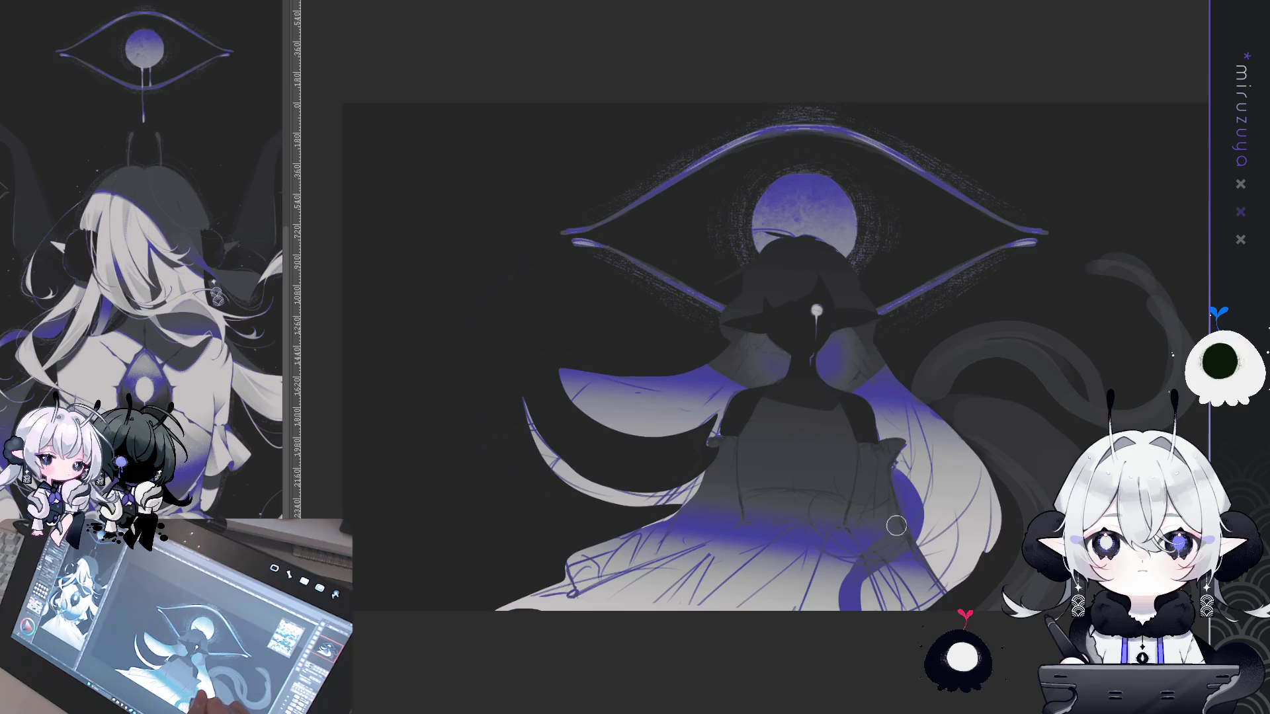
pyautogui.hotkey('ctrl', 'z')
pyautogui.moveTo(897, 476)
pyautogui.mouseDown()
pyautogui.moveTo(923, 525)
pyautogui.moveTo(913, 537)
pyautogui.moveTo(906, 495)
pyautogui.mouseUp()
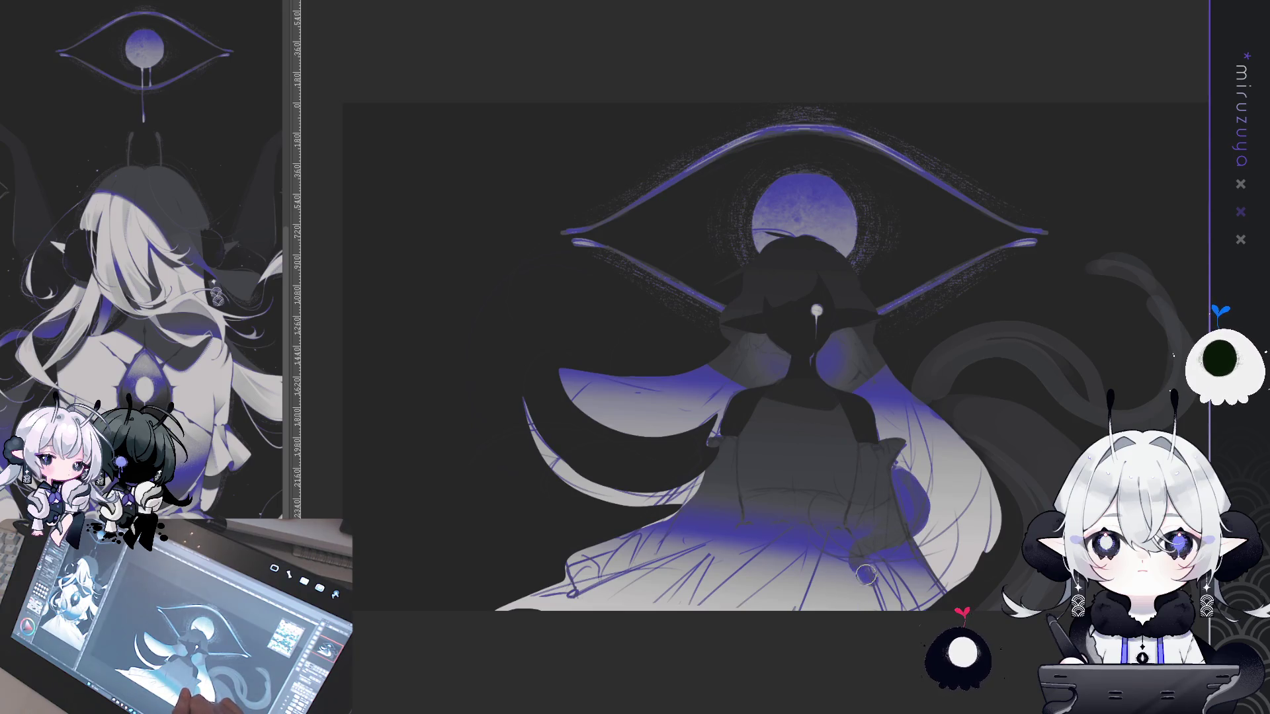
pyautogui.moveTo(1129, 416); pyautogui.dragTo(1108, 429)
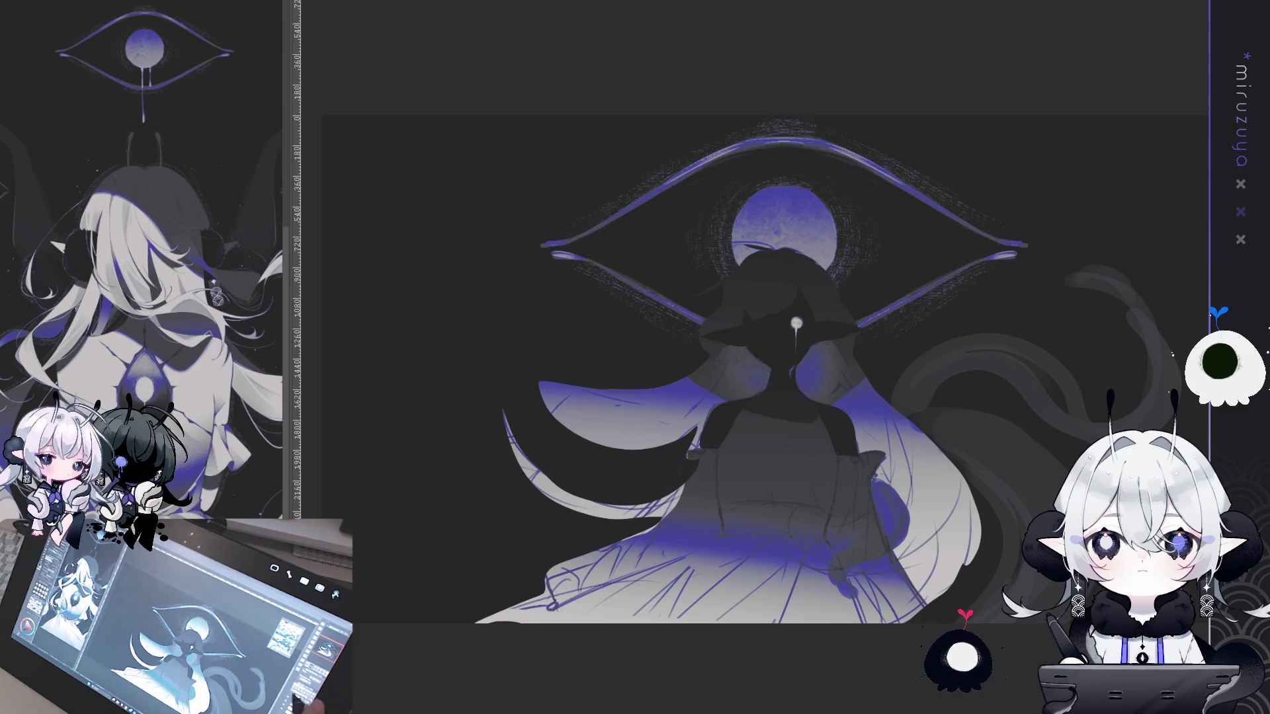
pyautogui.moveTo(780, 330); pyautogui.dragTo(764, 294)
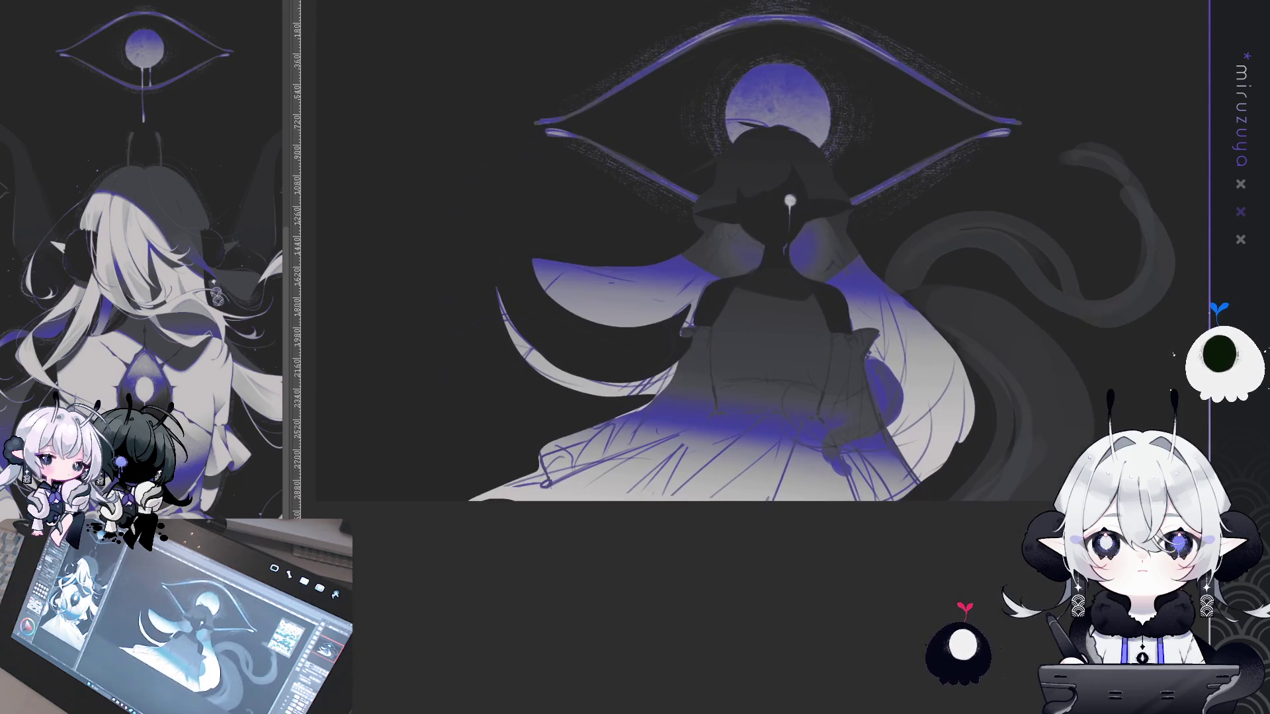
# Zoom out and back in, then nudge the artwork up to frame the dress and tendril
pyautogui.hotkey('ctrl', '-')
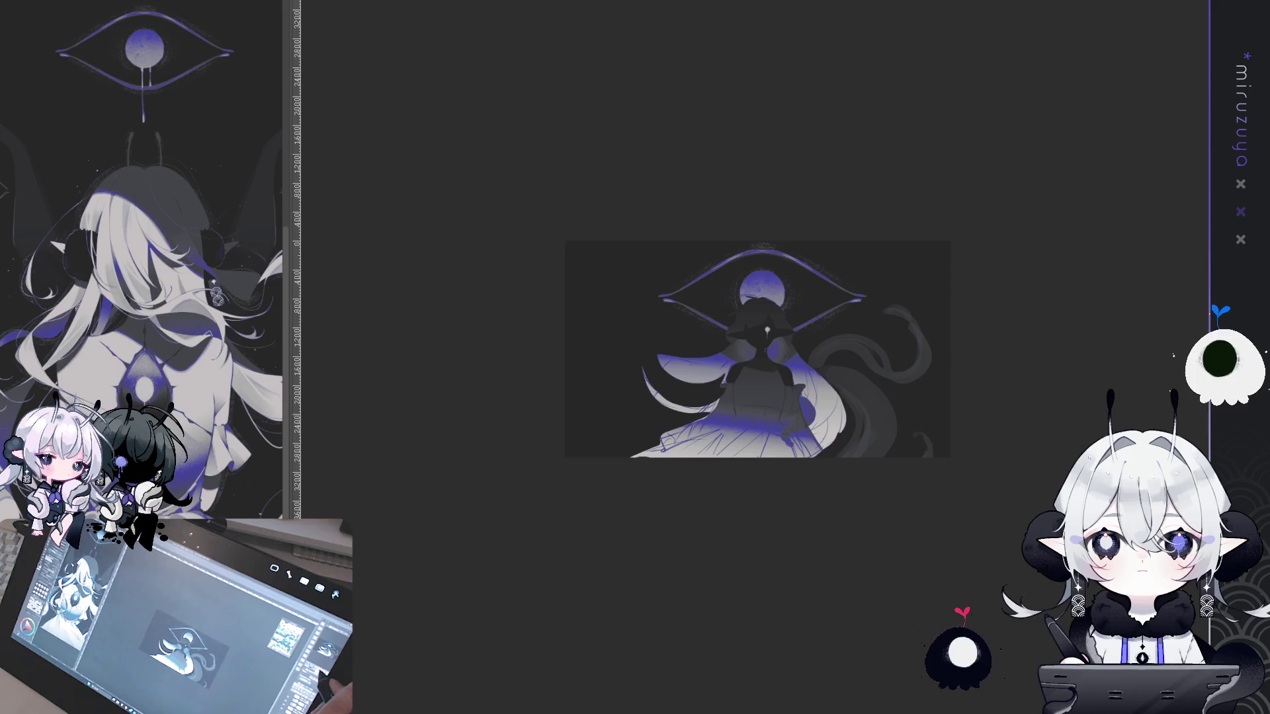
pyautogui.hotkey('ctrl', '+')
pyautogui.moveTo(1058, 341); pyautogui.dragTo(1058, 321)
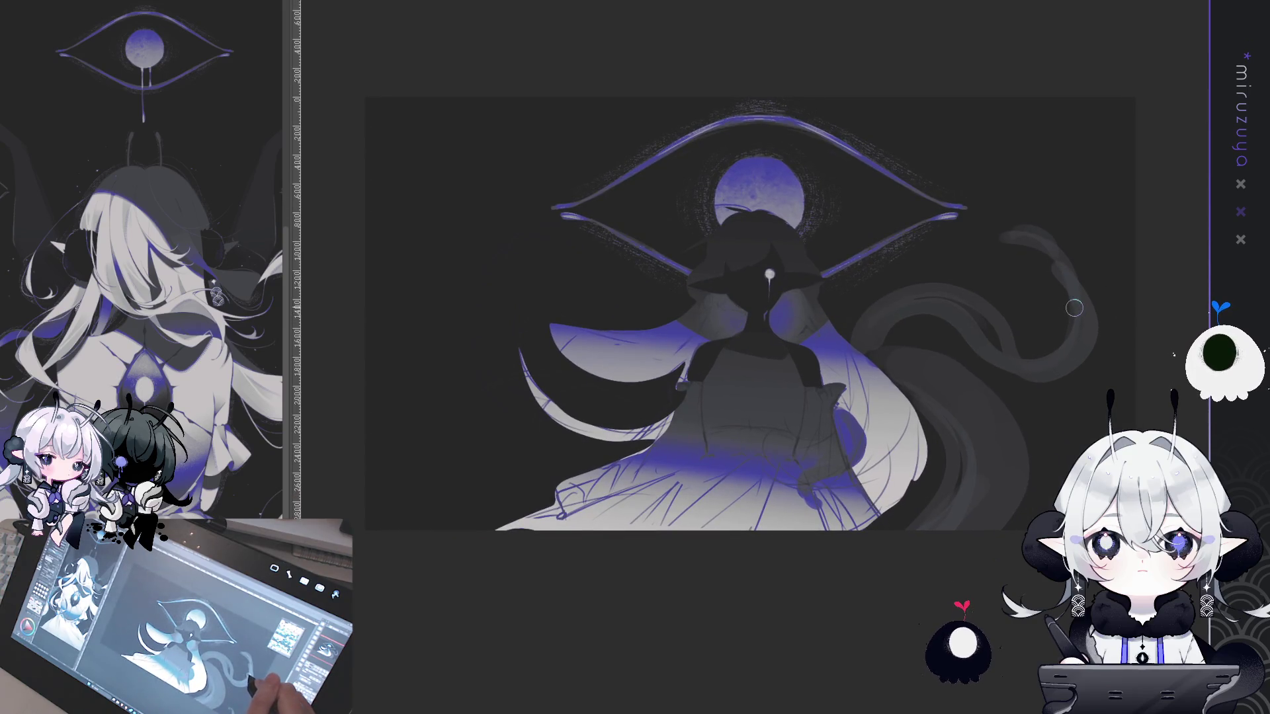
pyautogui.moveTo(1072, 307); pyautogui.dragTo(1070, 310)
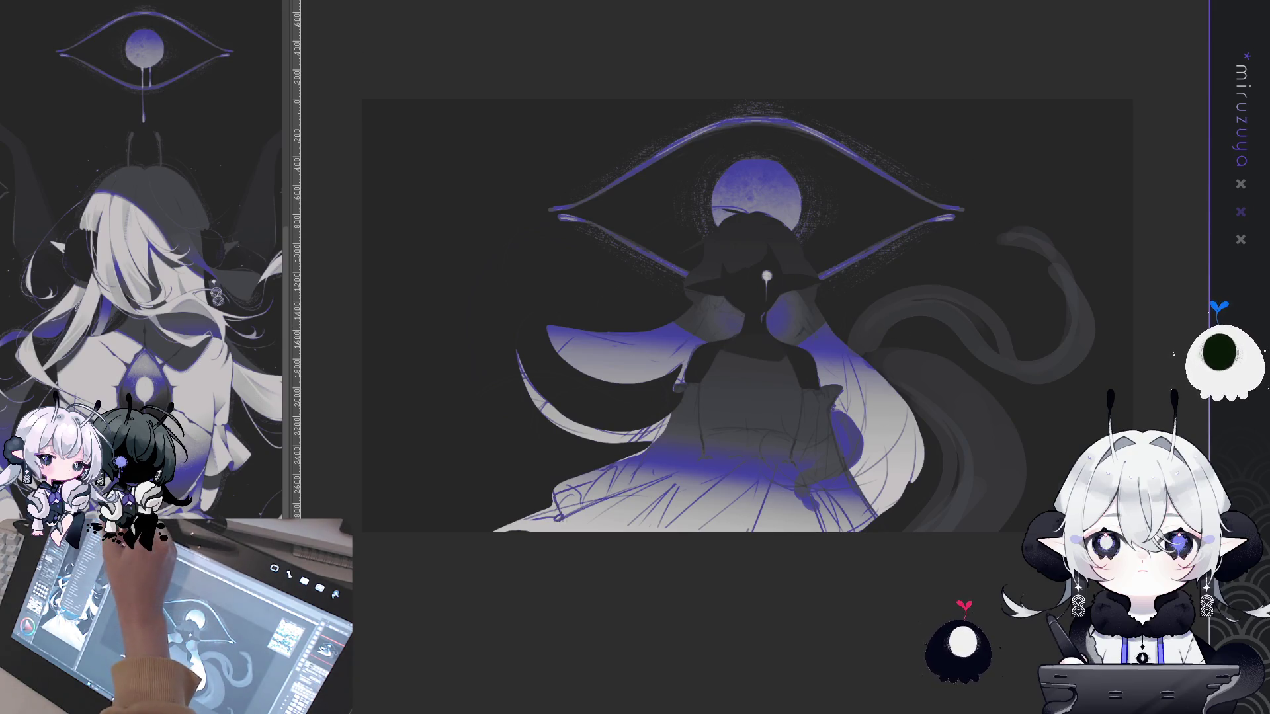
pyautogui.scroll(1, 783, 361)
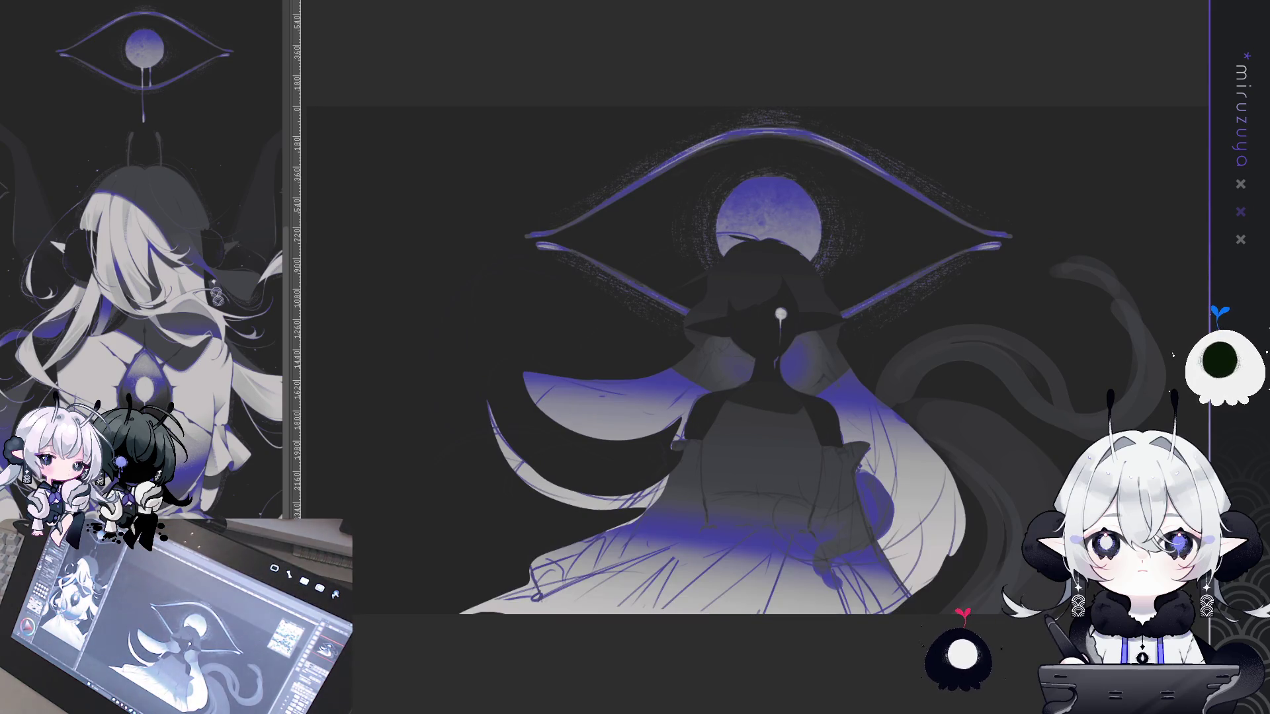
pyautogui.scroll(-1, 747, 317)
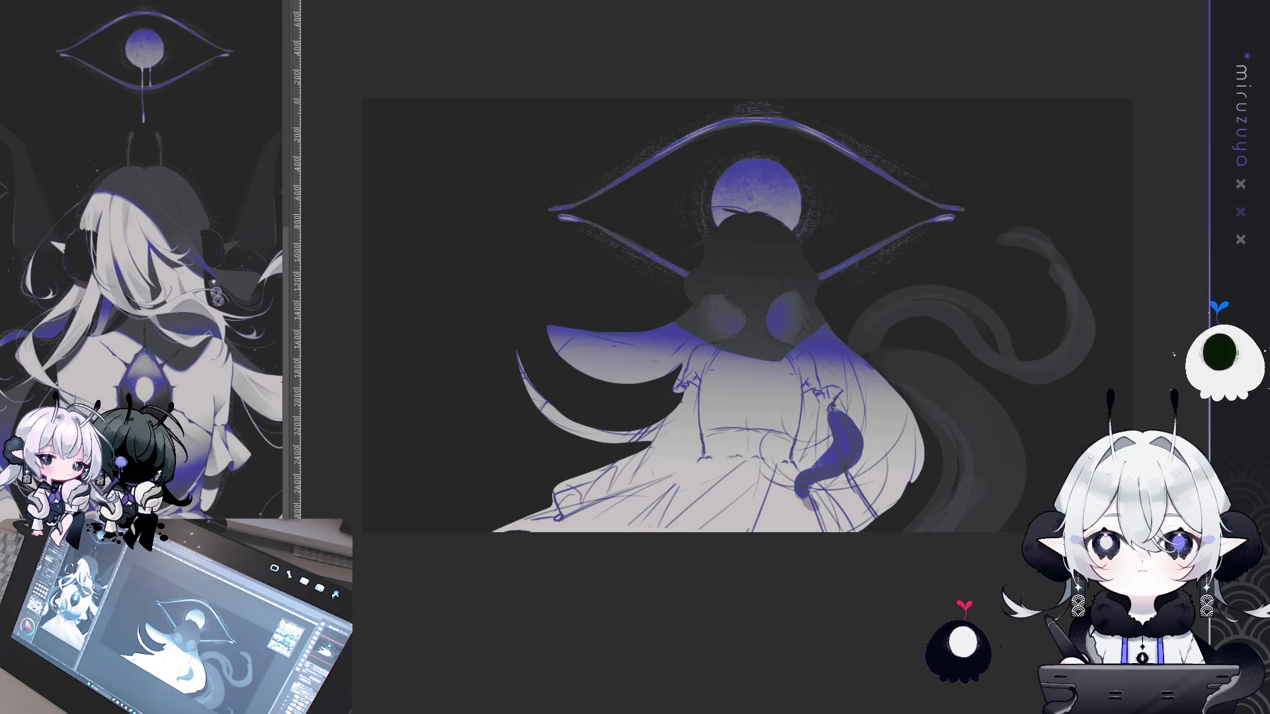
pyautogui.scroll(5, 763, 281)
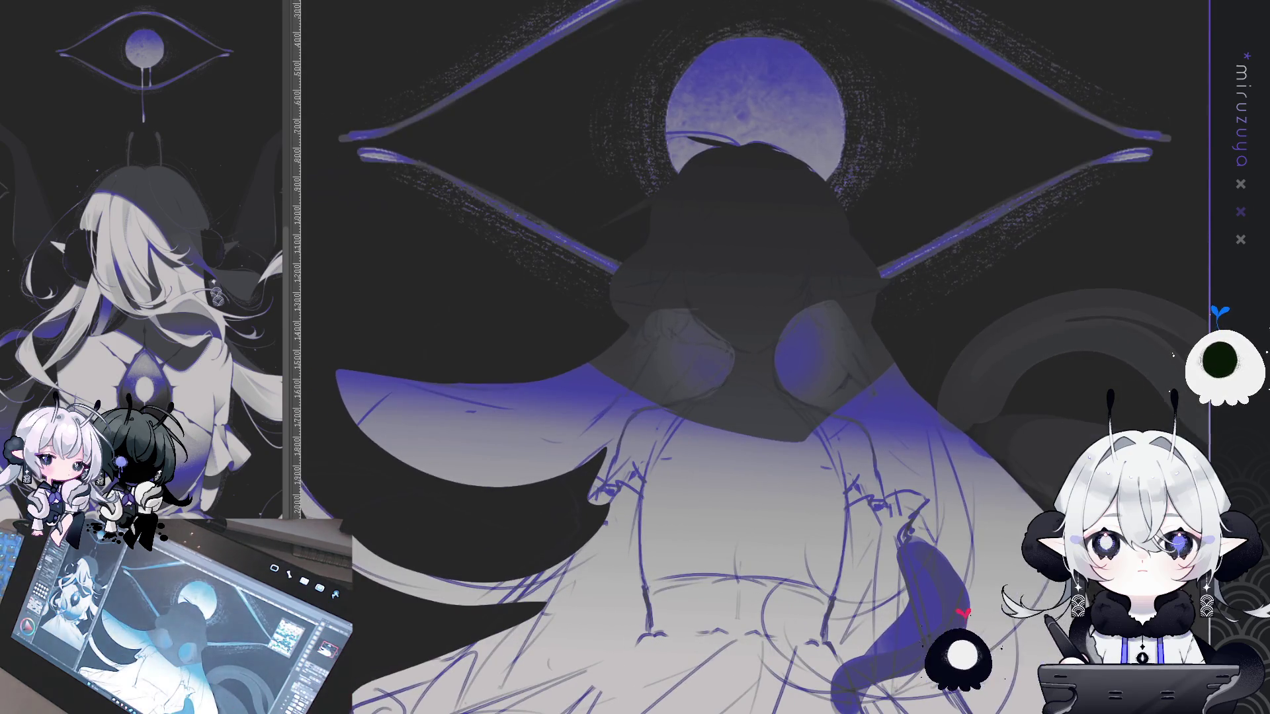
pyautogui.hotkey('ctrl', '0')
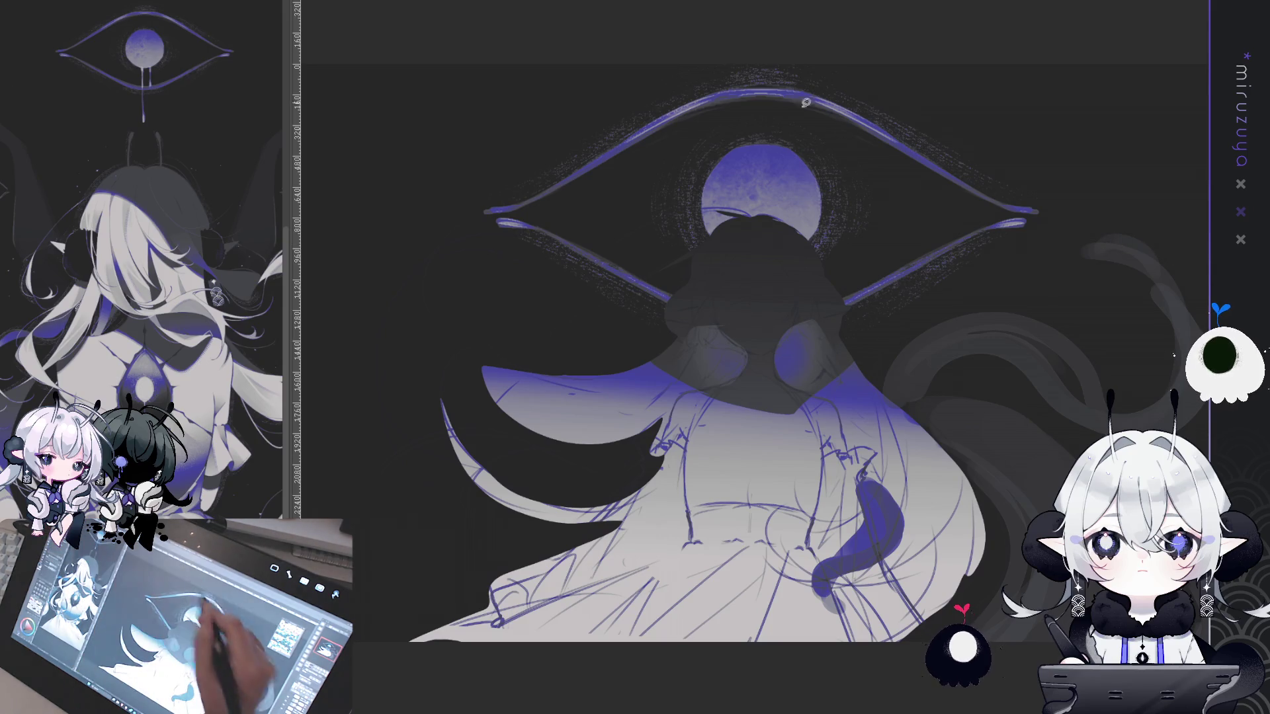
pyautogui.moveTo(997, 388); pyautogui.dragTo(1003, 389)
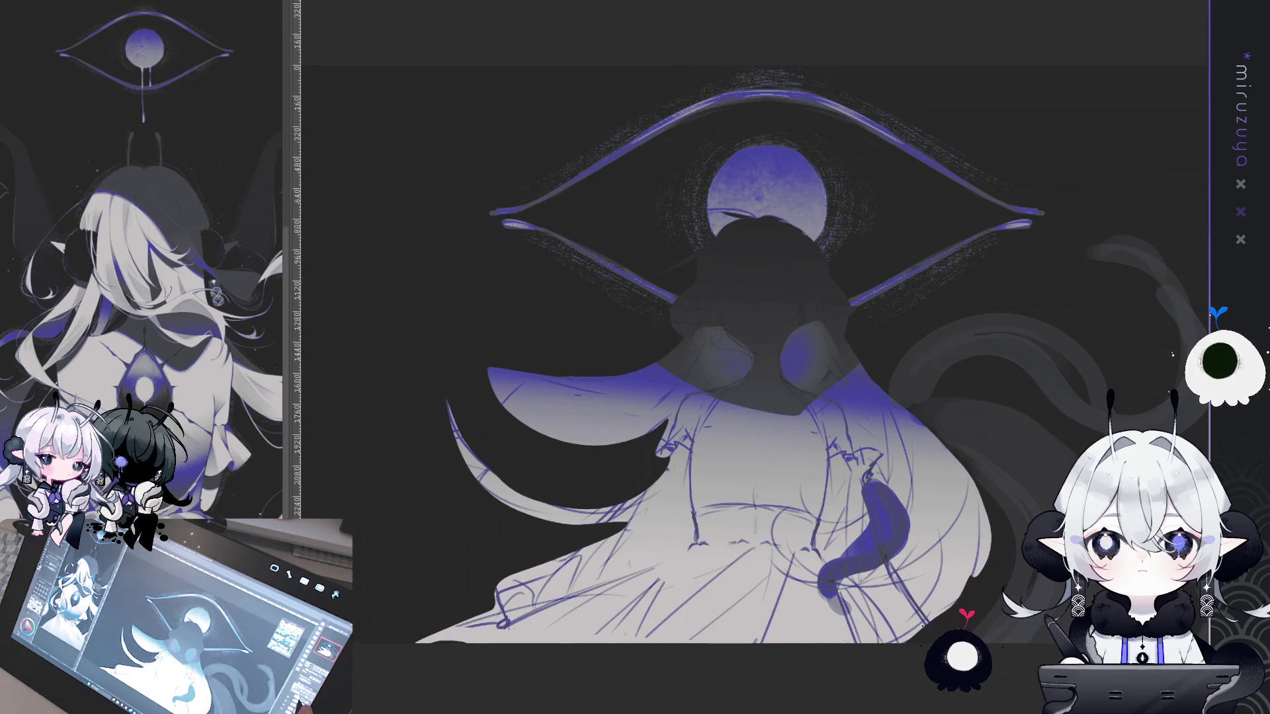
pyautogui.hotkey('ctrl', 'z')
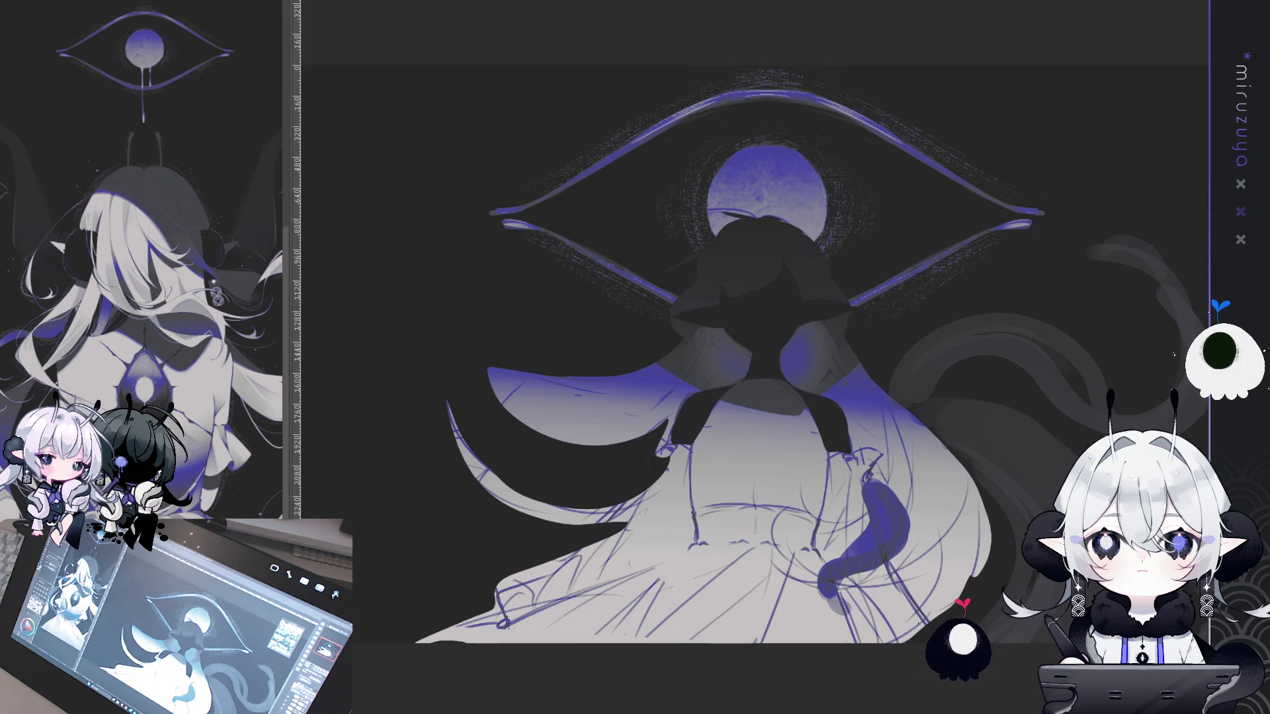
pyautogui.hotkey('ctrl', 'z')
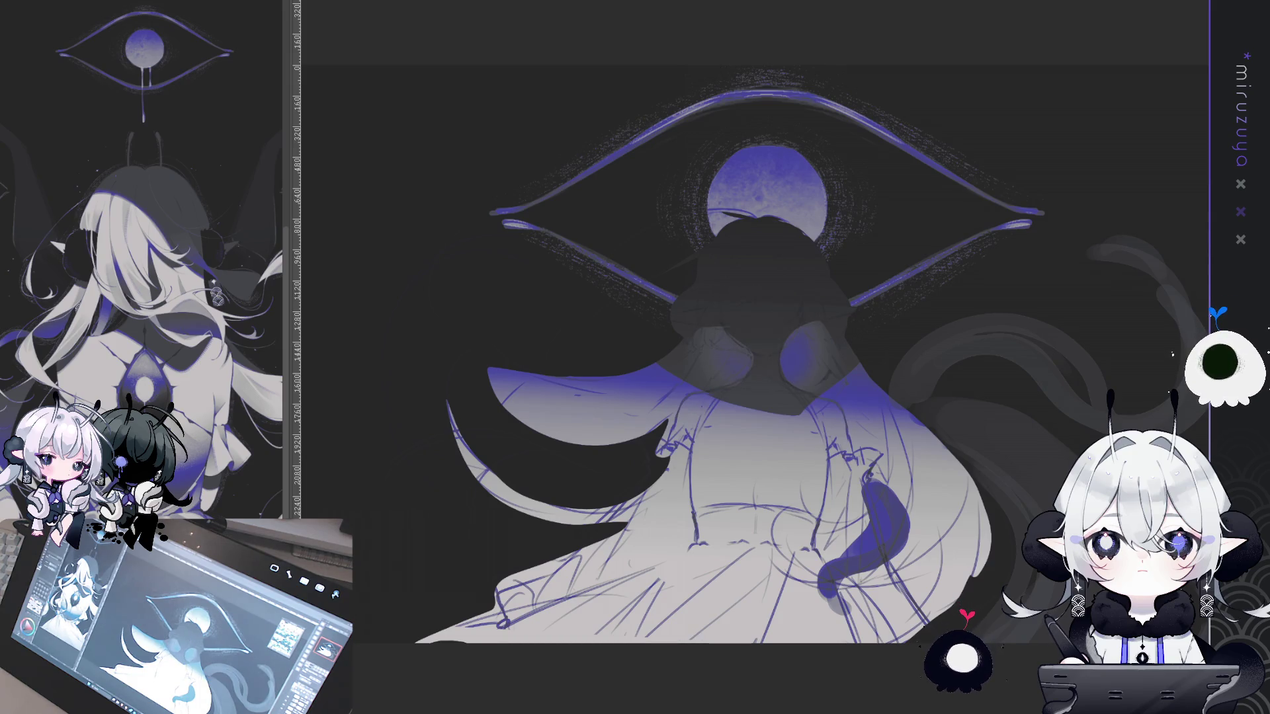
pyautogui.moveTo(783, 251)
pyautogui.mouseDown()
pyautogui.moveTo(755, 304)
pyautogui.moveTo(703, 310)
pyautogui.moveTo(721, 232)
pyautogui.moveTo(793, 215)
pyautogui.moveTo(846, 291)
pyautogui.moveTo(812, 299)
pyautogui.moveTo(796, 321)
pyautogui.mouseUp()
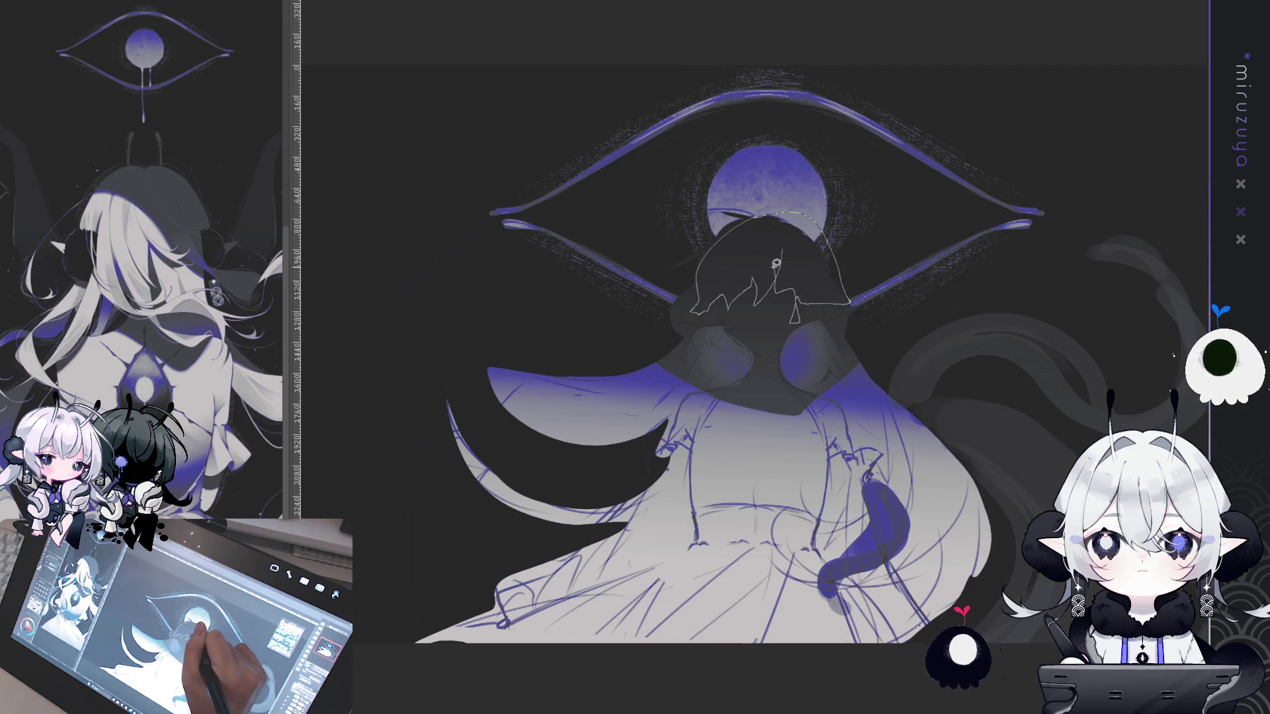
pyautogui.moveTo(776, 263); pyautogui.dragTo(775, 265)
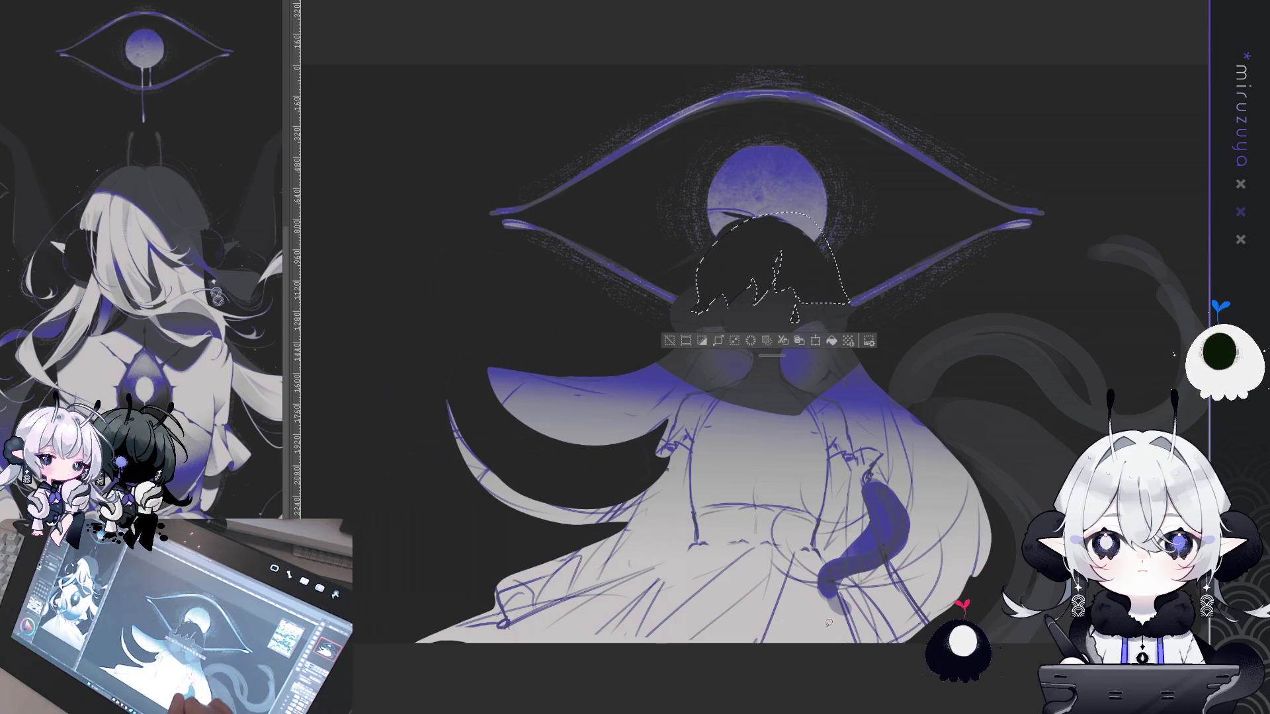
pyautogui.hotkey('ctrl', 'd')
pyautogui.moveTo(1023, 434); pyautogui.dragTo(1031, 442)
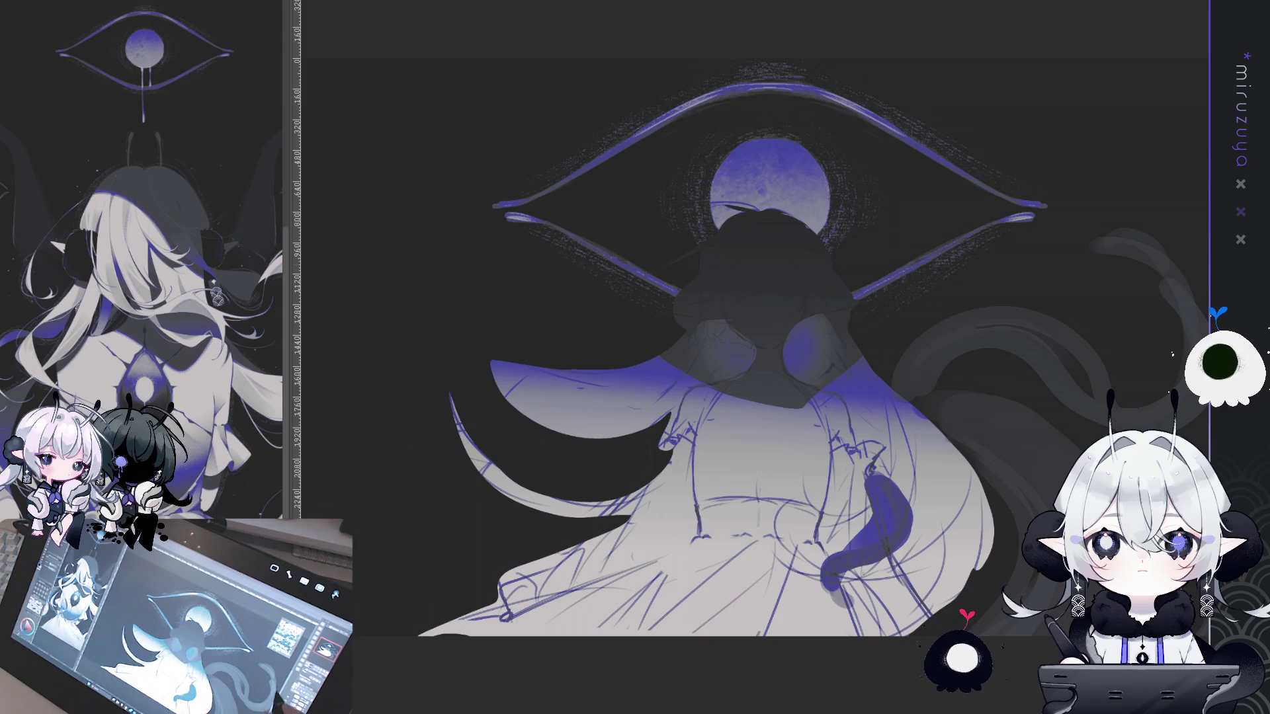
pyautogui.scroll(1, 754, 351)
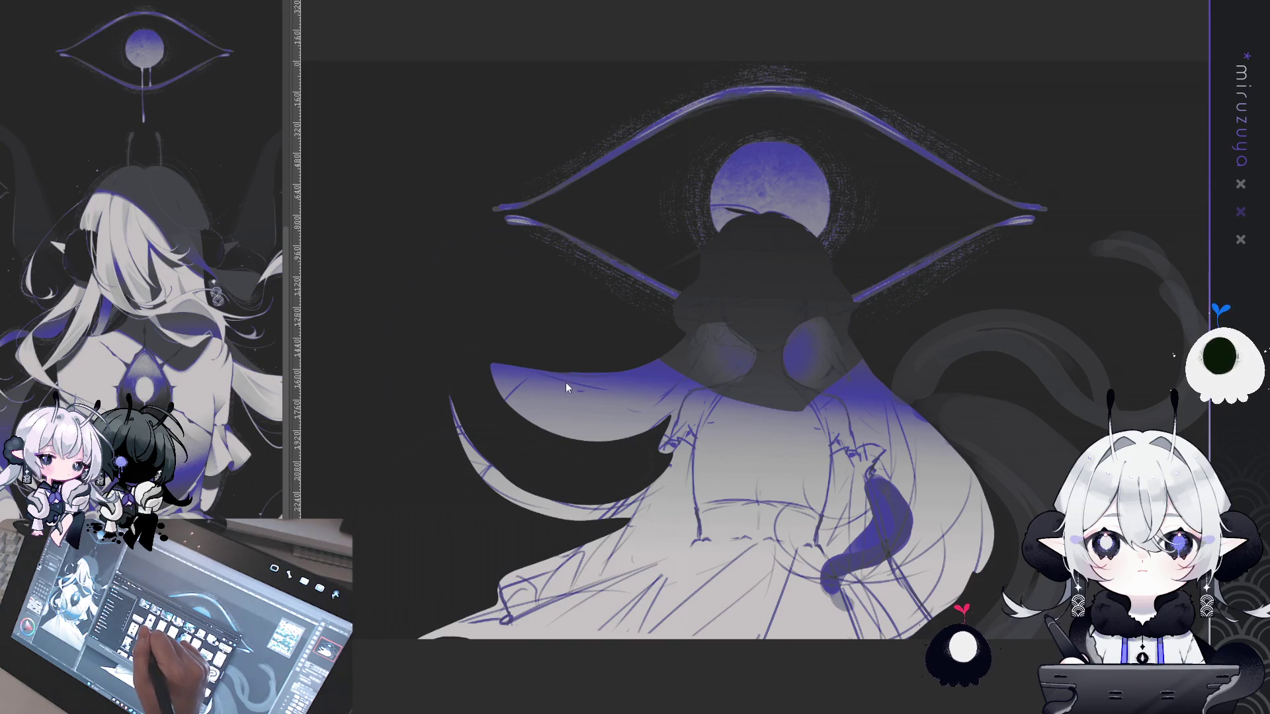
# Switch to the elf-girl sketch document and zoom in on the face and shoulder
pyautogui.hotkey('ctrl', 'Tab')
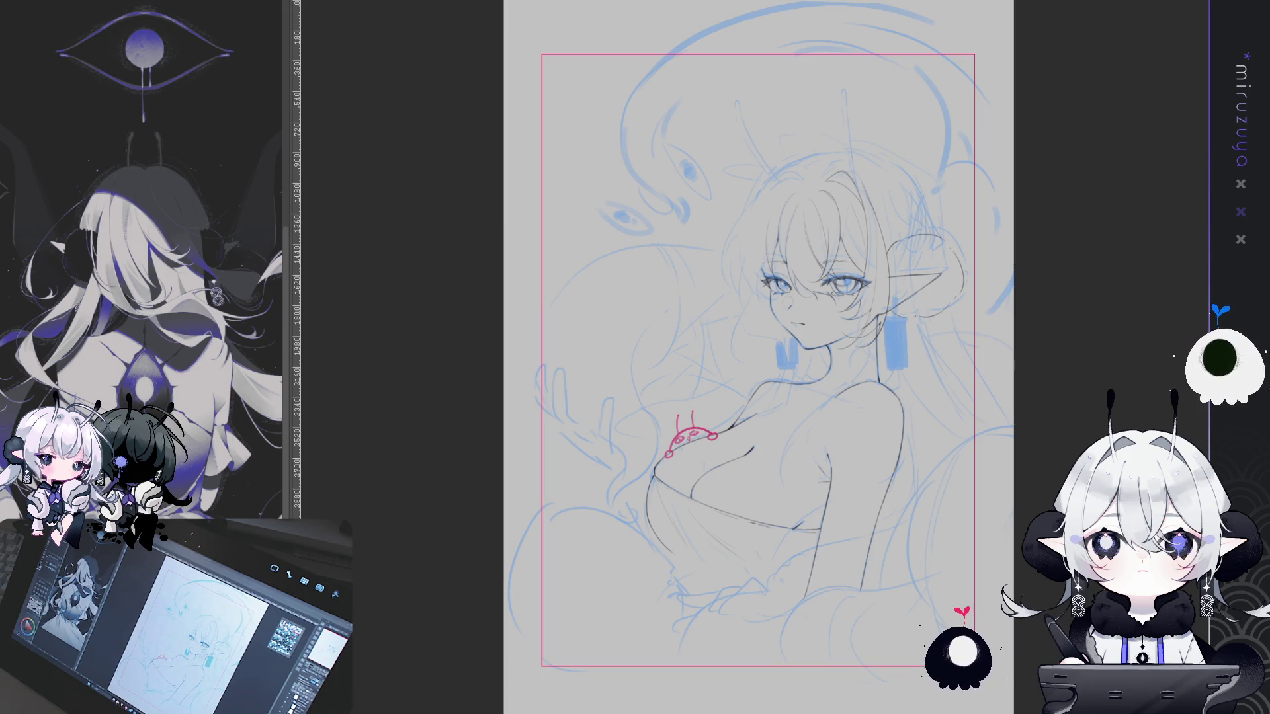
pyautogui.hotkey('ctrl', '+')
pyautogui.hotkey('ctrl', '+')
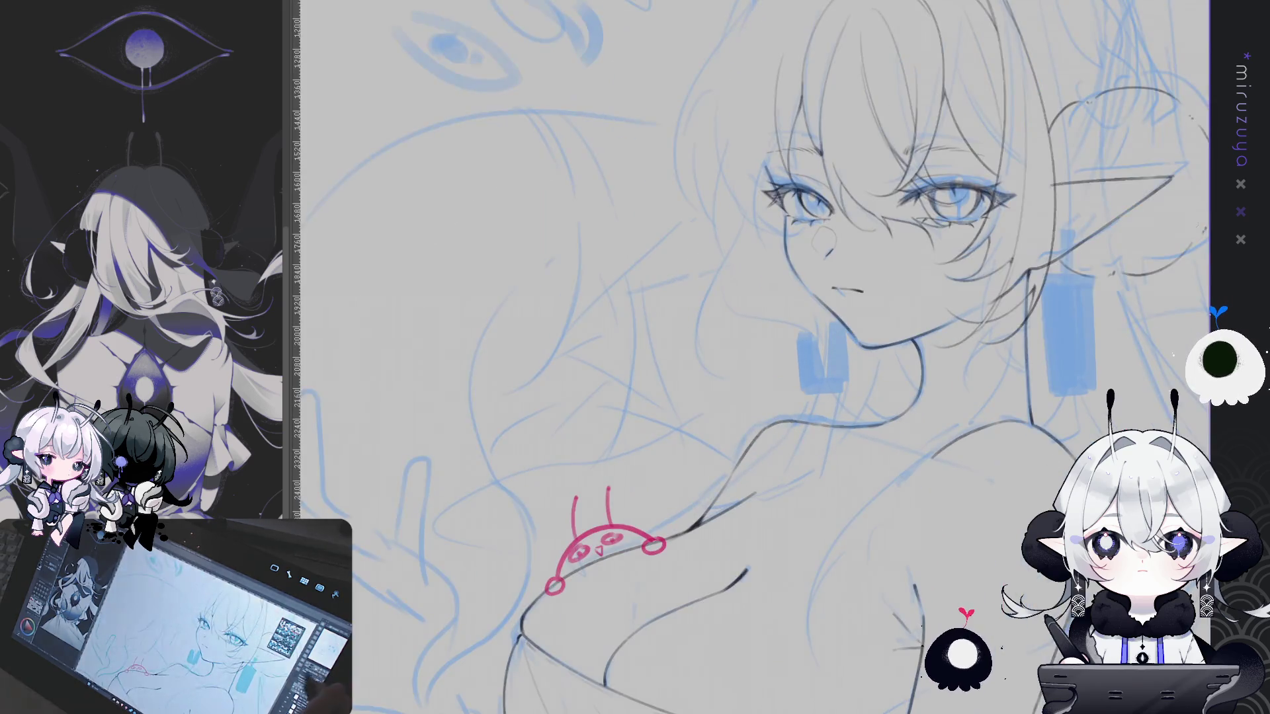
pyautogui.scroll(-3, 754, 357)
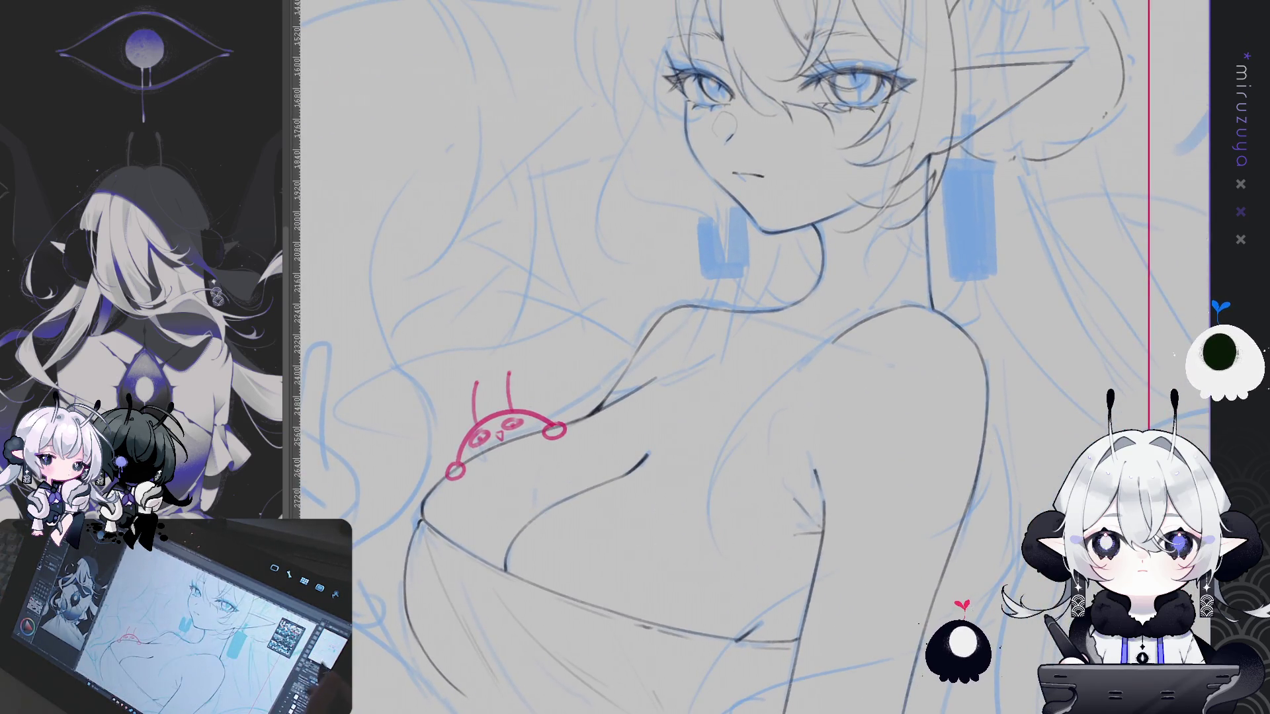
# Undo the small pink doodle on the chest, then zoom out to show the whole page
pyautogui.hotkey('ctrl', '-')
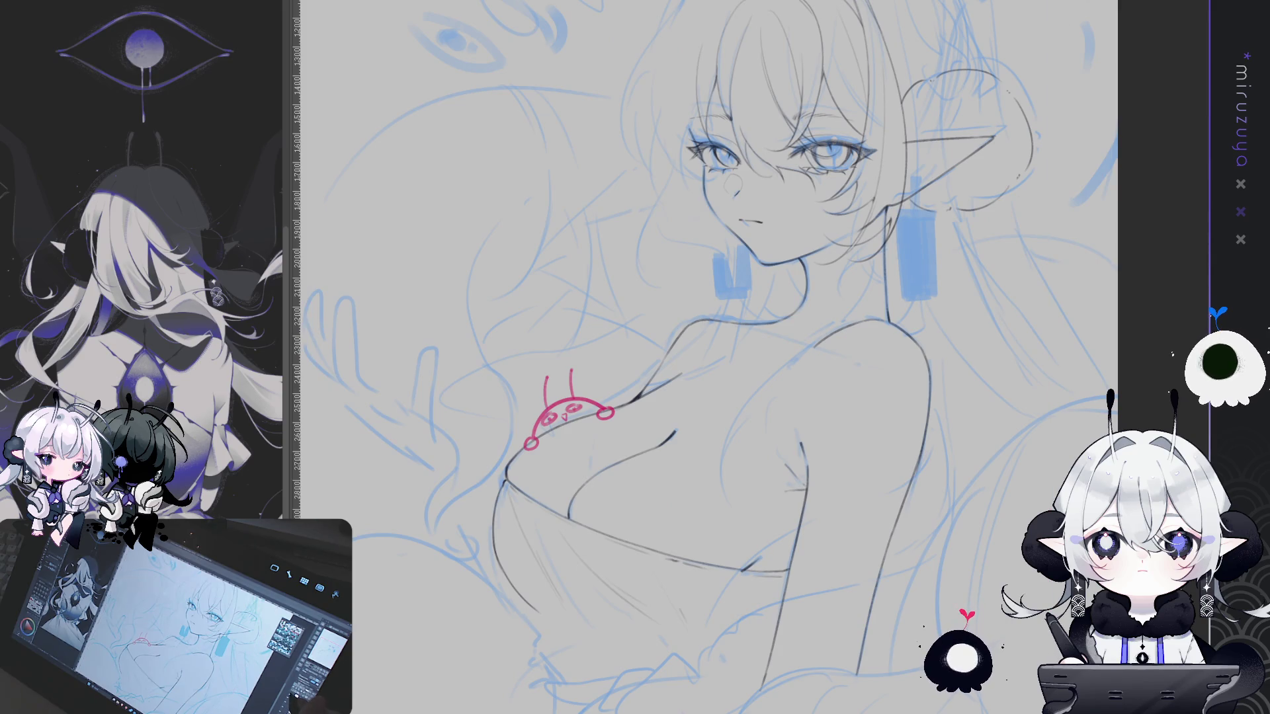
pyautogui.hotkey('ctrl', 'z')
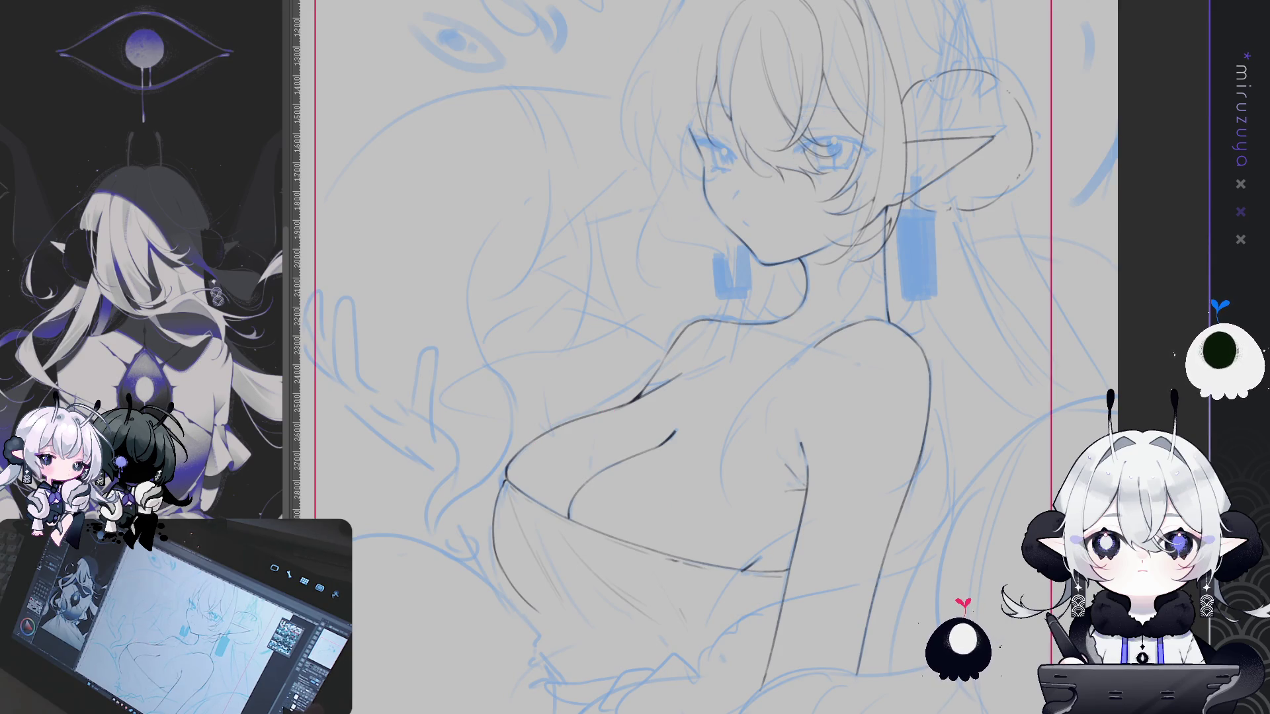
pyautogui.moveTo(1141, 360); pyautogui.dragTo(1008, 506)
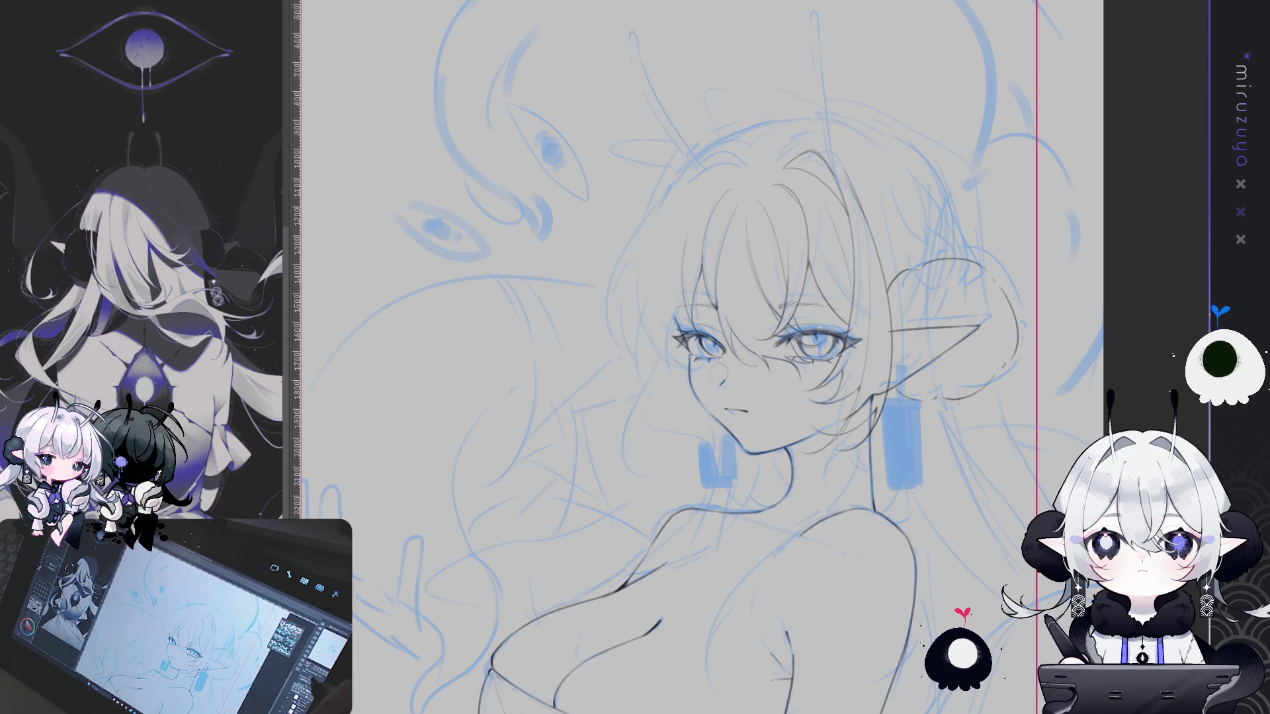
pyautogui.hotkey('ctrl', '-')
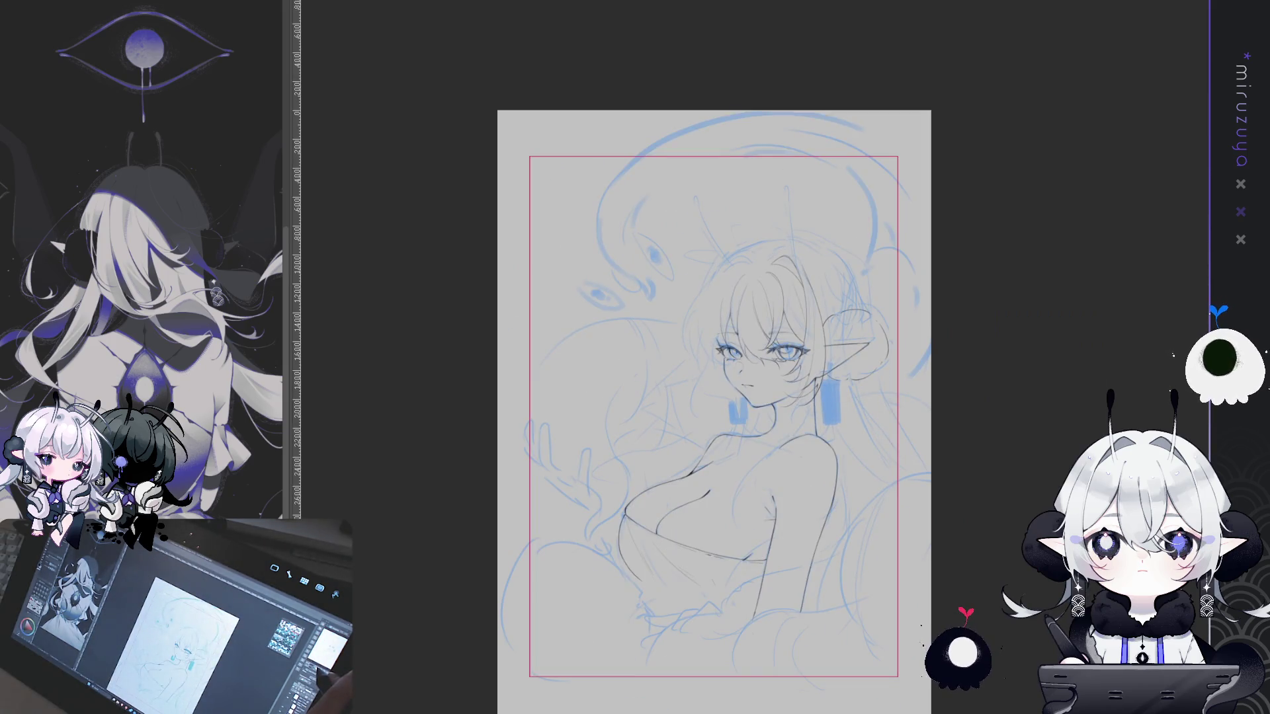
pyautogui.hotkey('ctrl', '-')
pyautogui.hotkey('ctrl', '-')
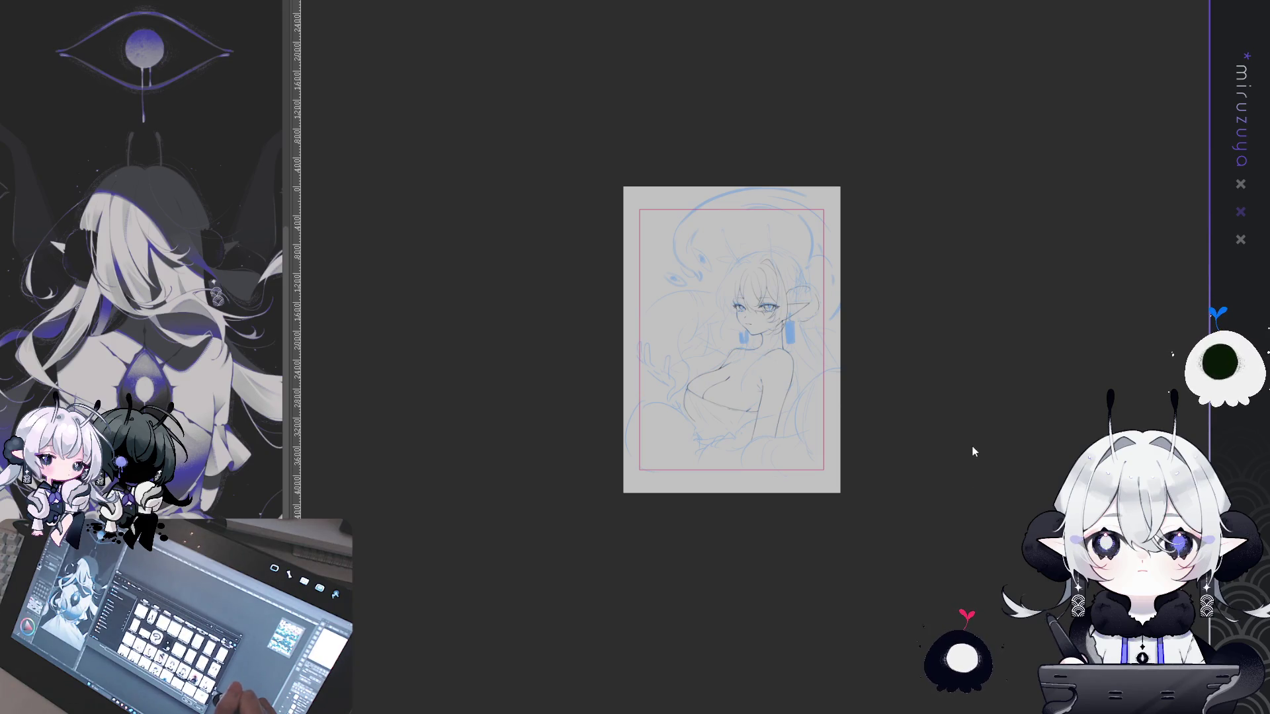
# Select all of the elf-girl portrait sketch and paste it onto the blank landscape canvas
pyautogui.hotkey('ctrl', 'Tab')
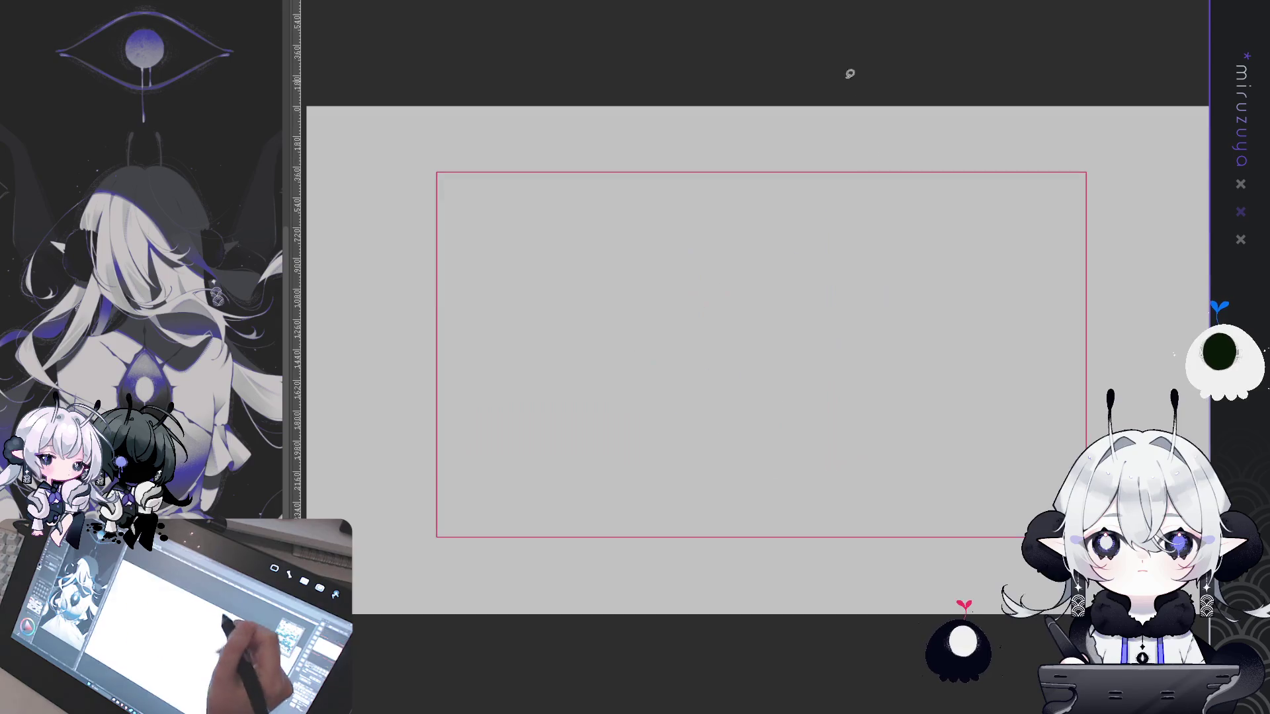
pyautogui.hotkey('ctrl', 'Tab')
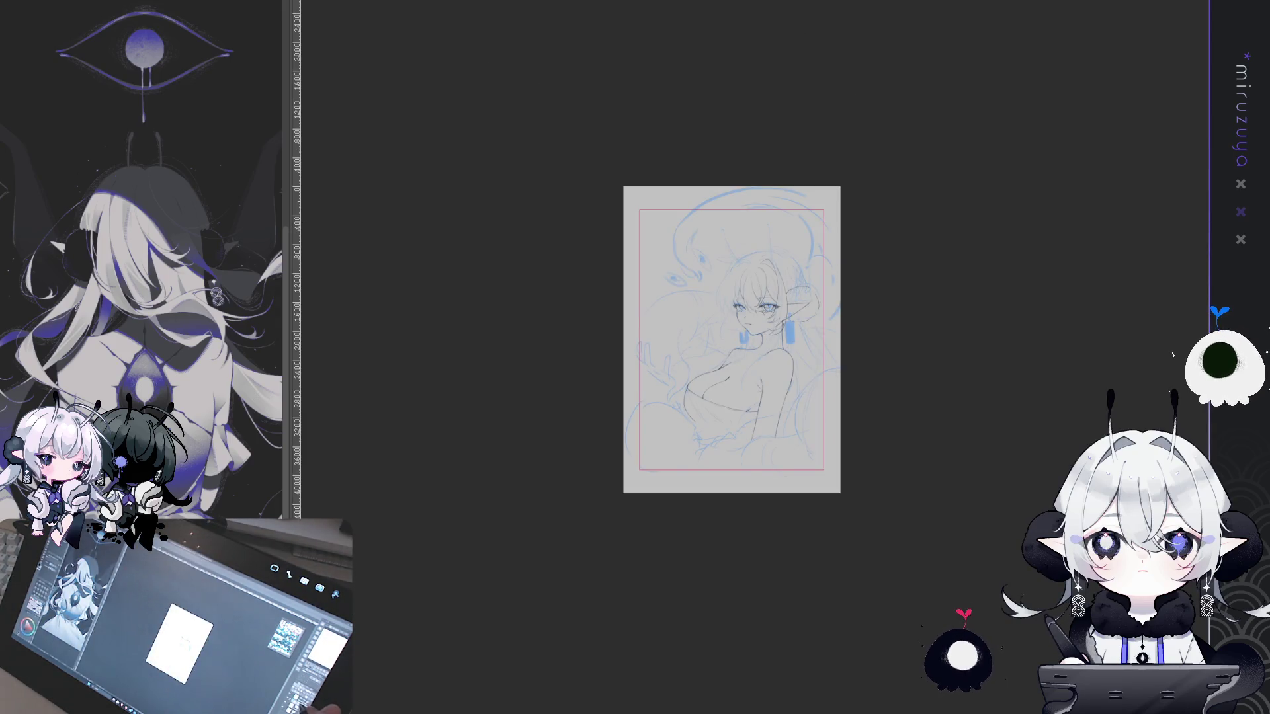
pyautogui.hotkey('ctrl', 'a')
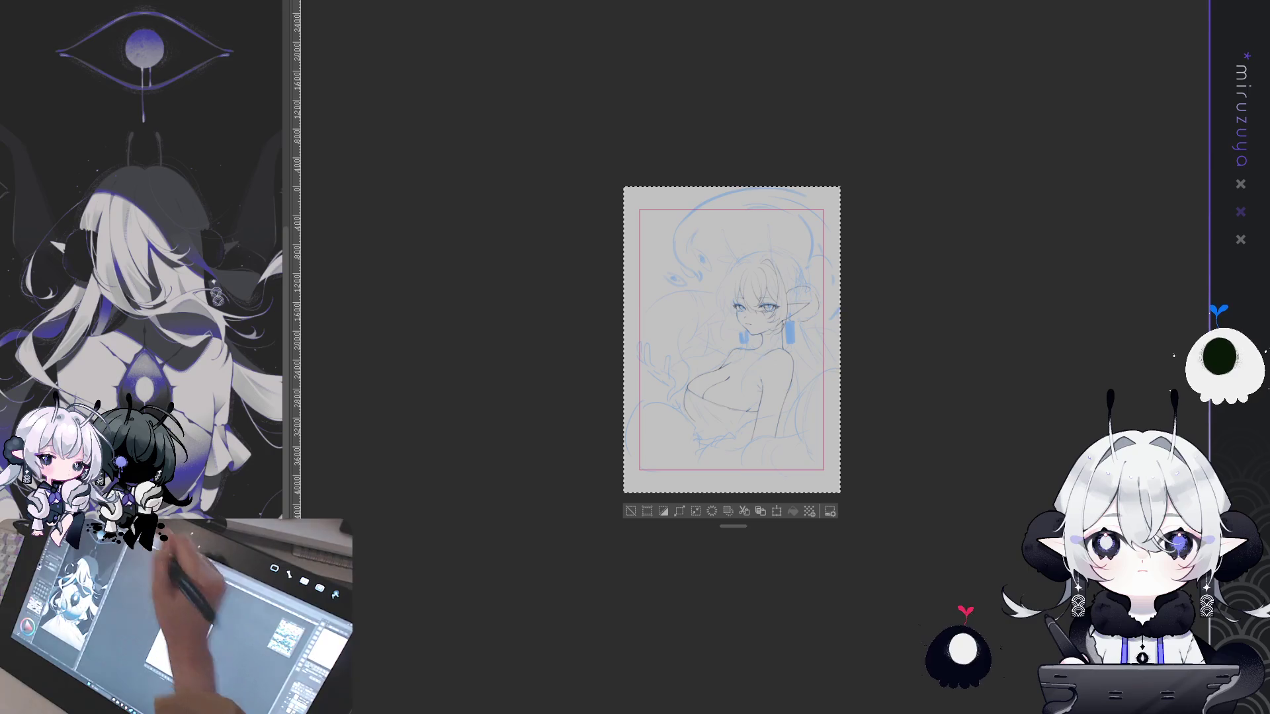
pyautogui.hotkey('ctrl', 'Tab')
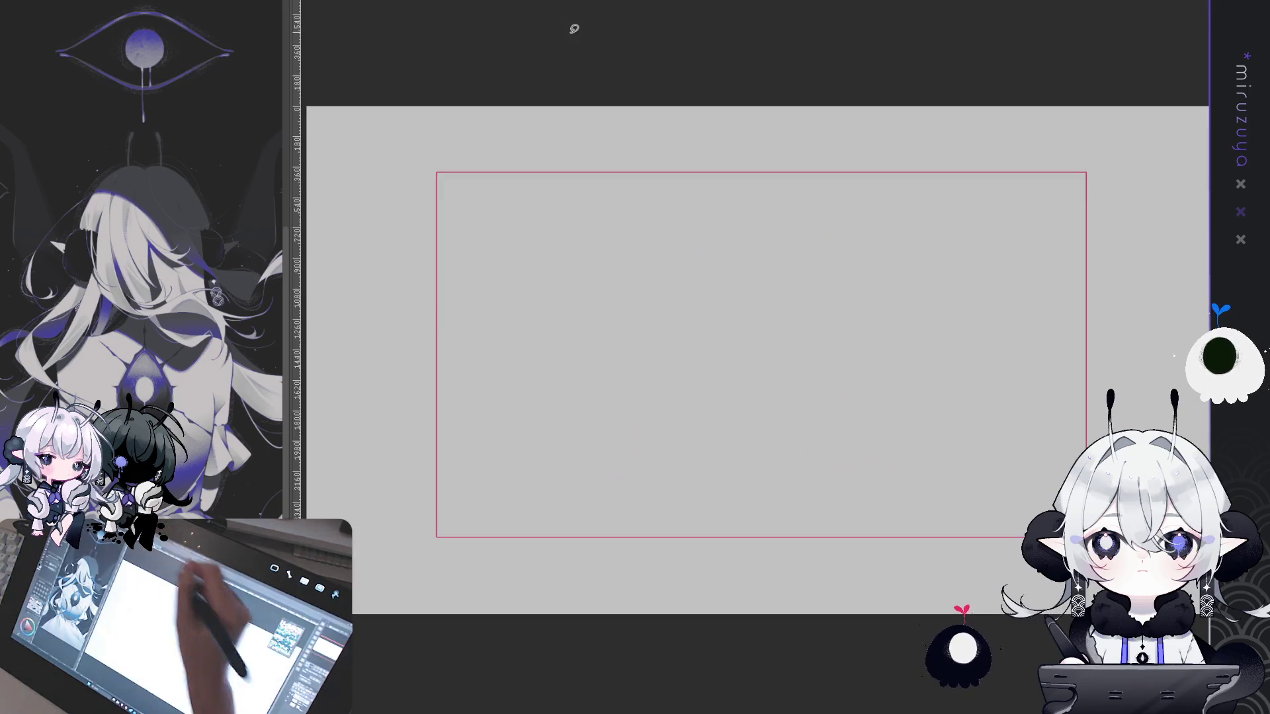
pyautogui.hotkey('ctrl', 'v')
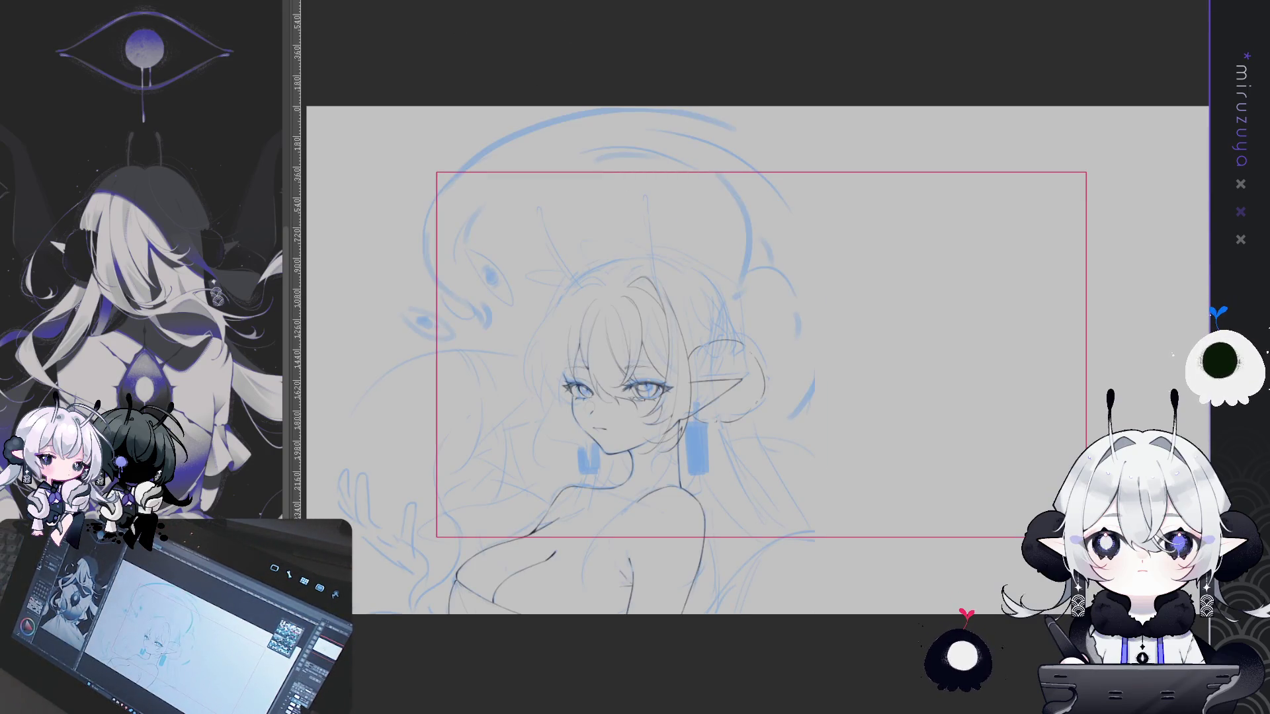
pyautogui.hotkey('ctrl', '-')
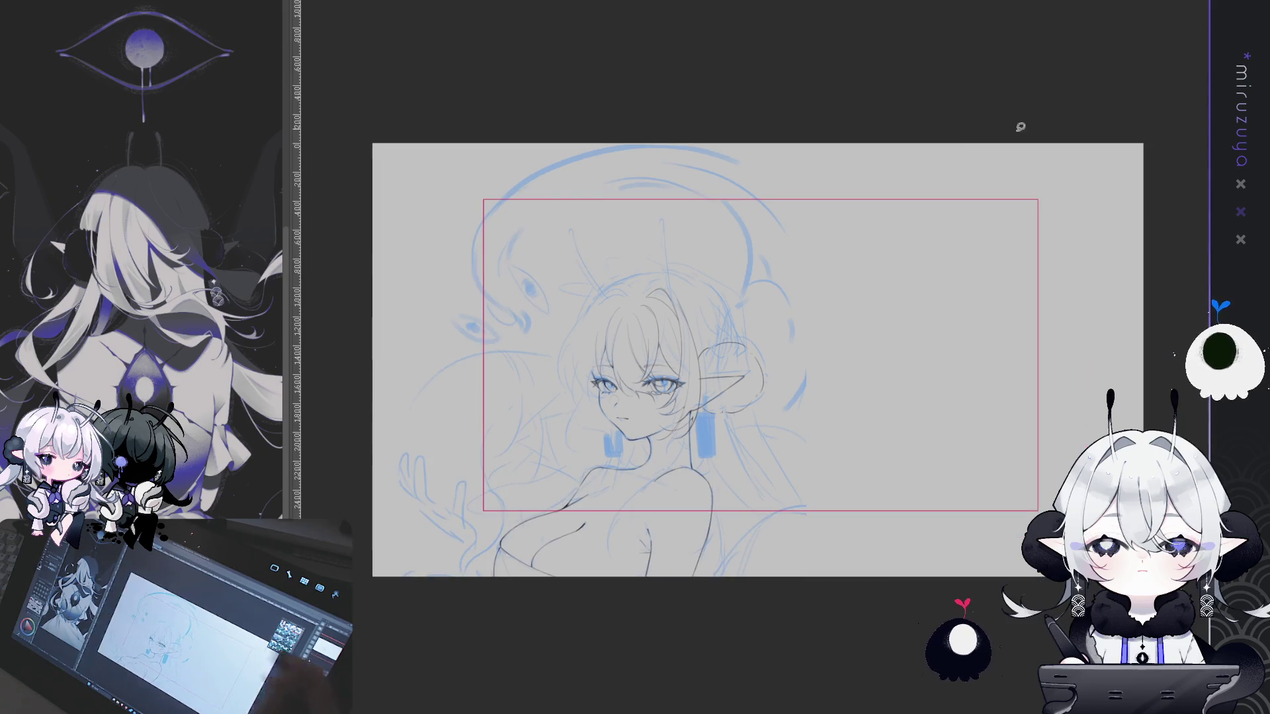
pyautogui.moveTo(967, 488); pyautogui.dragTo(1042, 504)
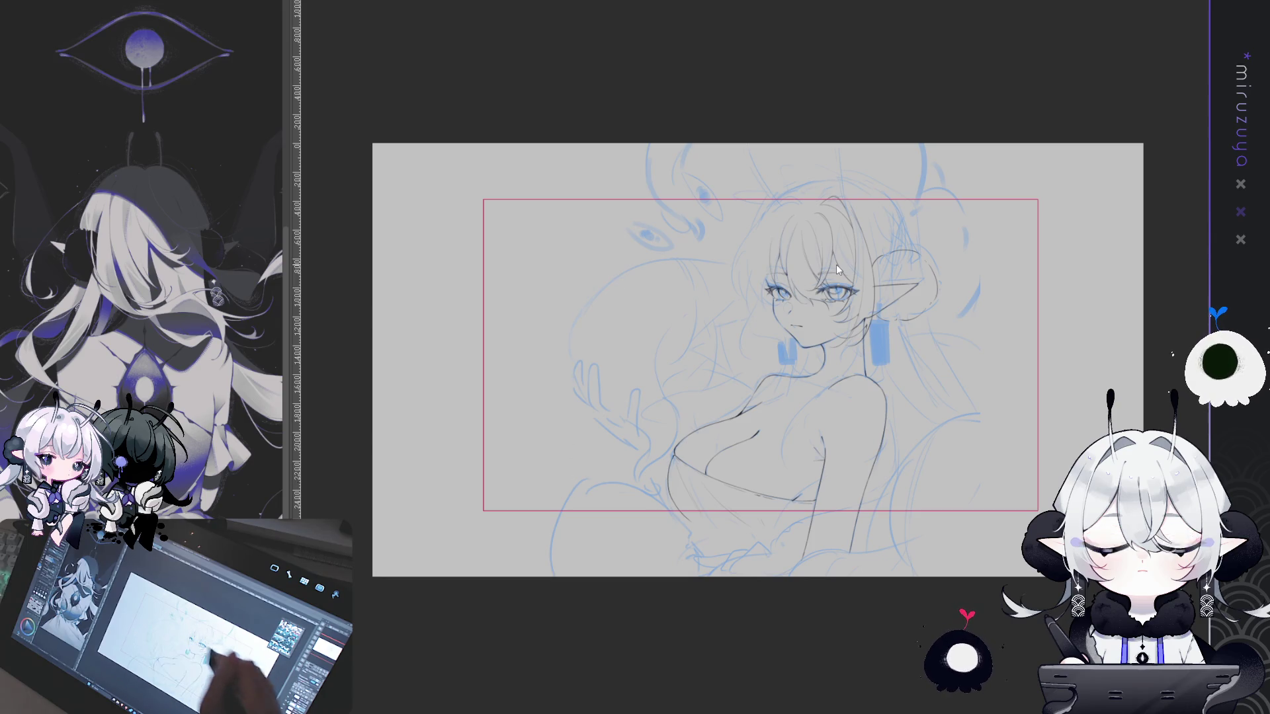
# Sketch a blue orb outline and curves at the lower left, plus a tendril curve on the right
pyautogui.moveTo(582, 380)
pyautogui.mouseDown()
pyautogui.moveTo(600, 292)
pyautogui.moveTo(489, 478)
pyautogui.mouseUp()
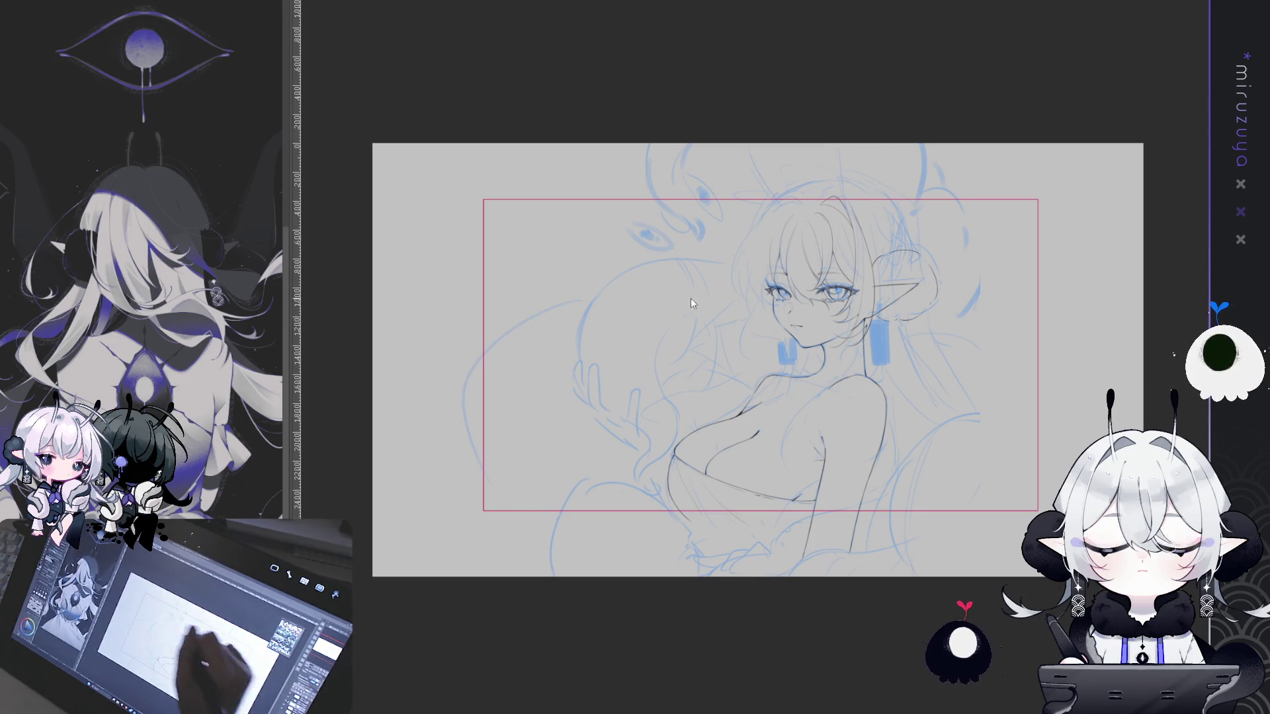
pyautogui.moveTo(381, 450); pyautogui.dragTo(433, 415)
pyautogui.moveTo(500, 525); pyautogui.dragTo(428, 567)
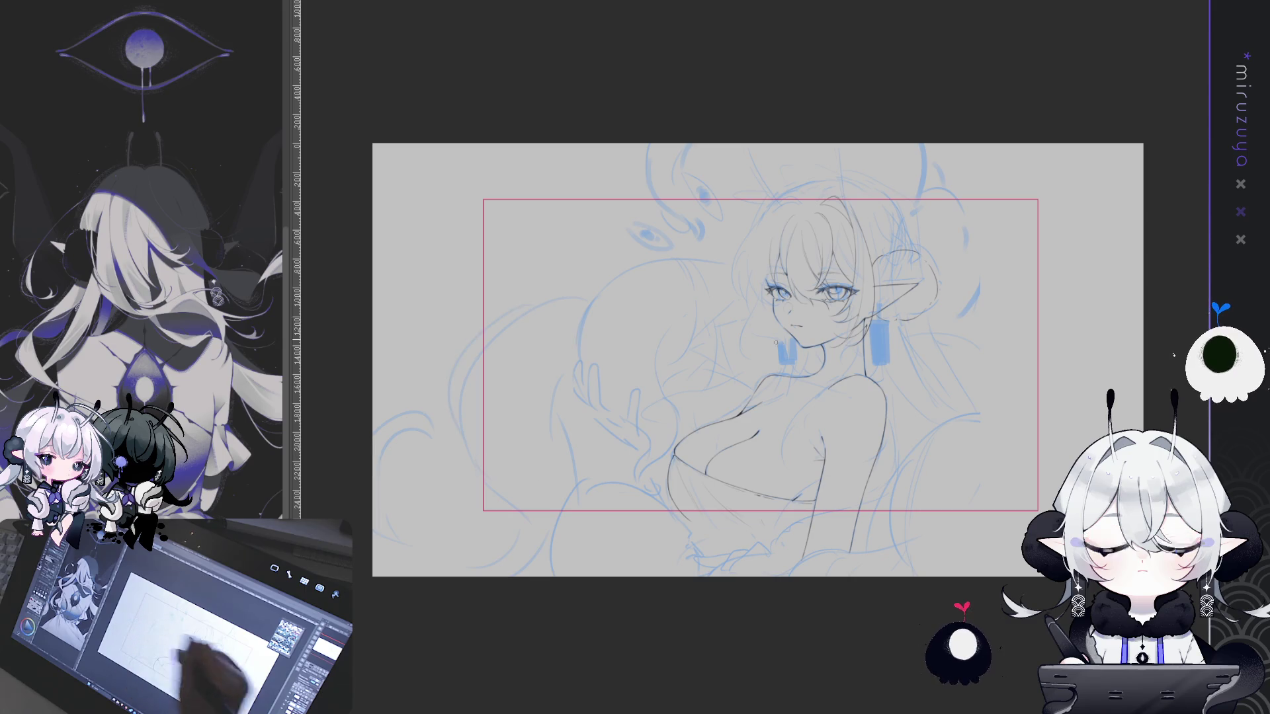
pyautogui.moveTo(463, 353); pyautogui.dragTo(424, 378)
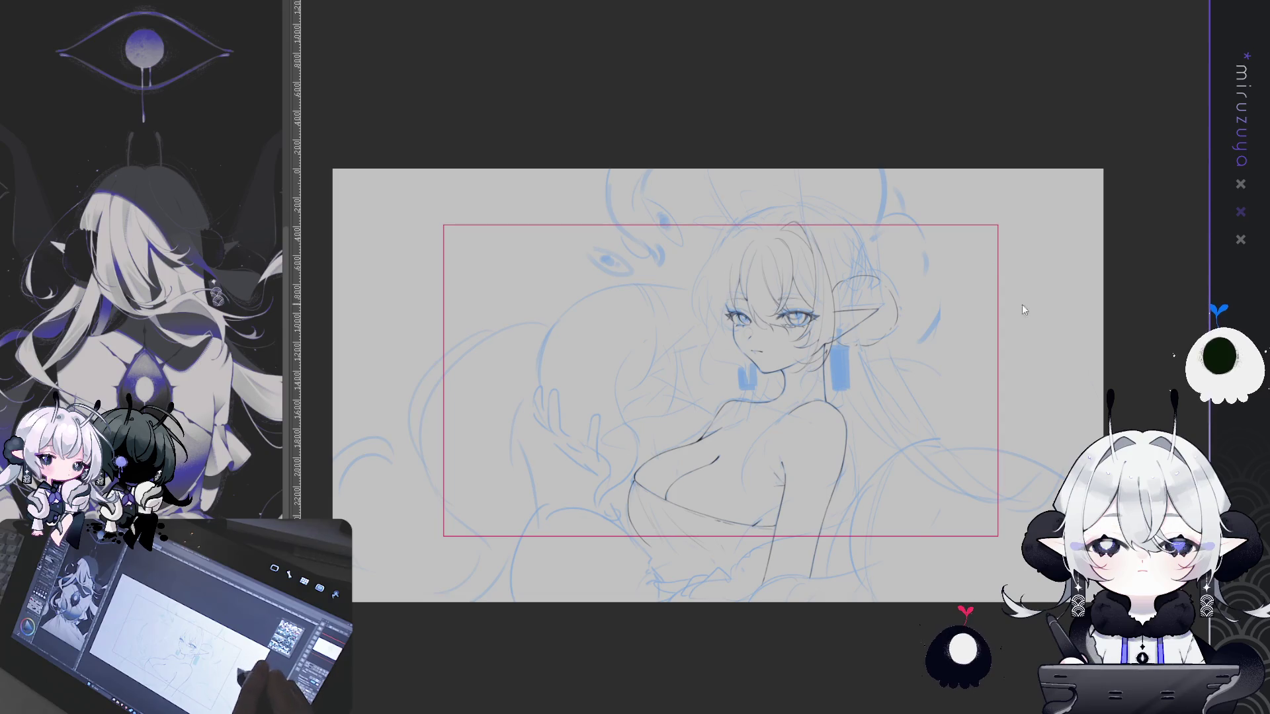
pyautogui.moveTo(1098, 304)
pyautogui.mouseDown()
pyautogui.moveTo(1045, 370)
pyautogui.moveTo(953, 321)
pyautogui.mouseUp()
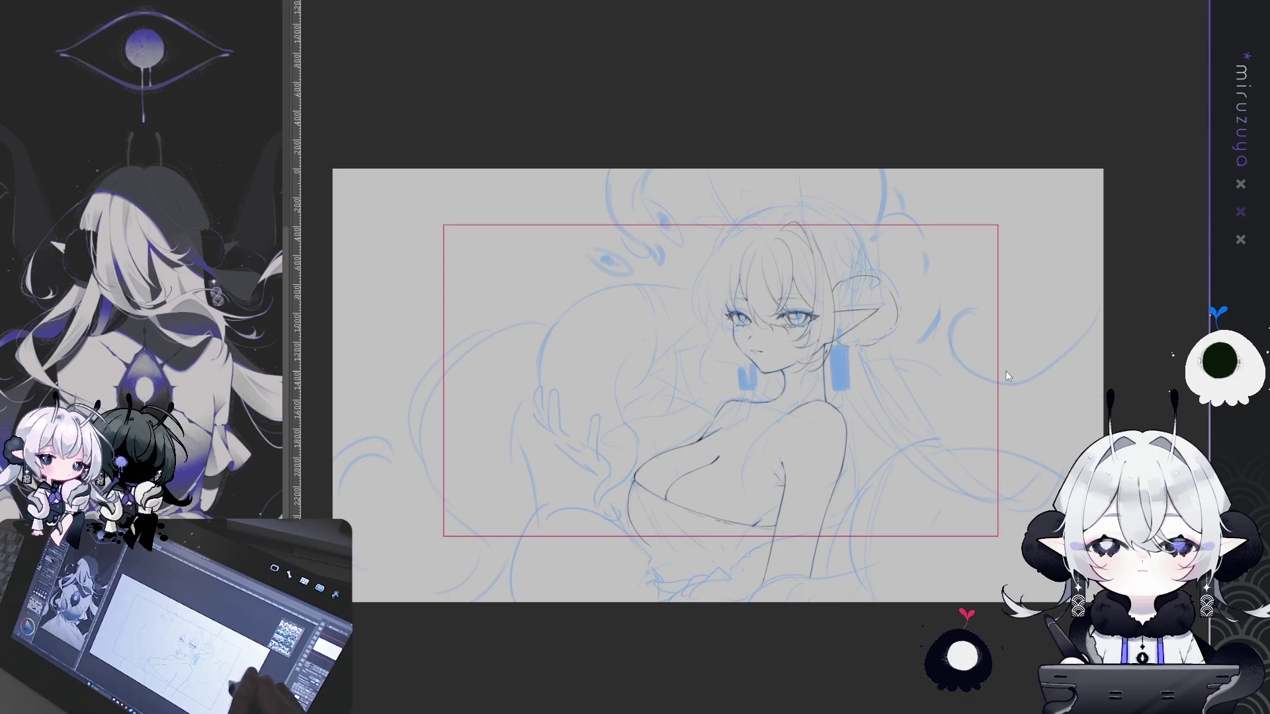
# Draw a blue tendril sweeping down from the top right of the canvas
pyautogui.moveTo(1011, 198); pyautogui.dragTo(1053, 343)
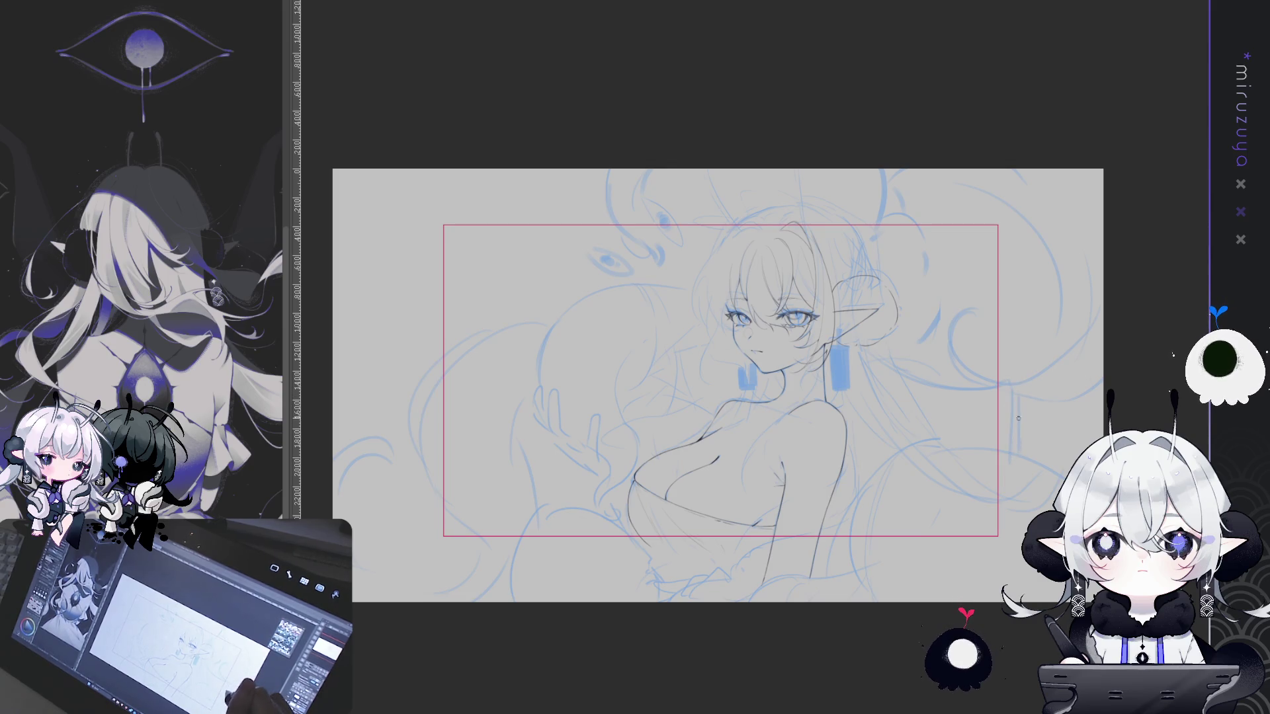
pyautogui.moveTo(658, 284)
pyautogui.mouseDown()
pyautogui.moveTo(671, 254)
pyautogui.moveTo(671, 266)
pyautogui.mouseUp()
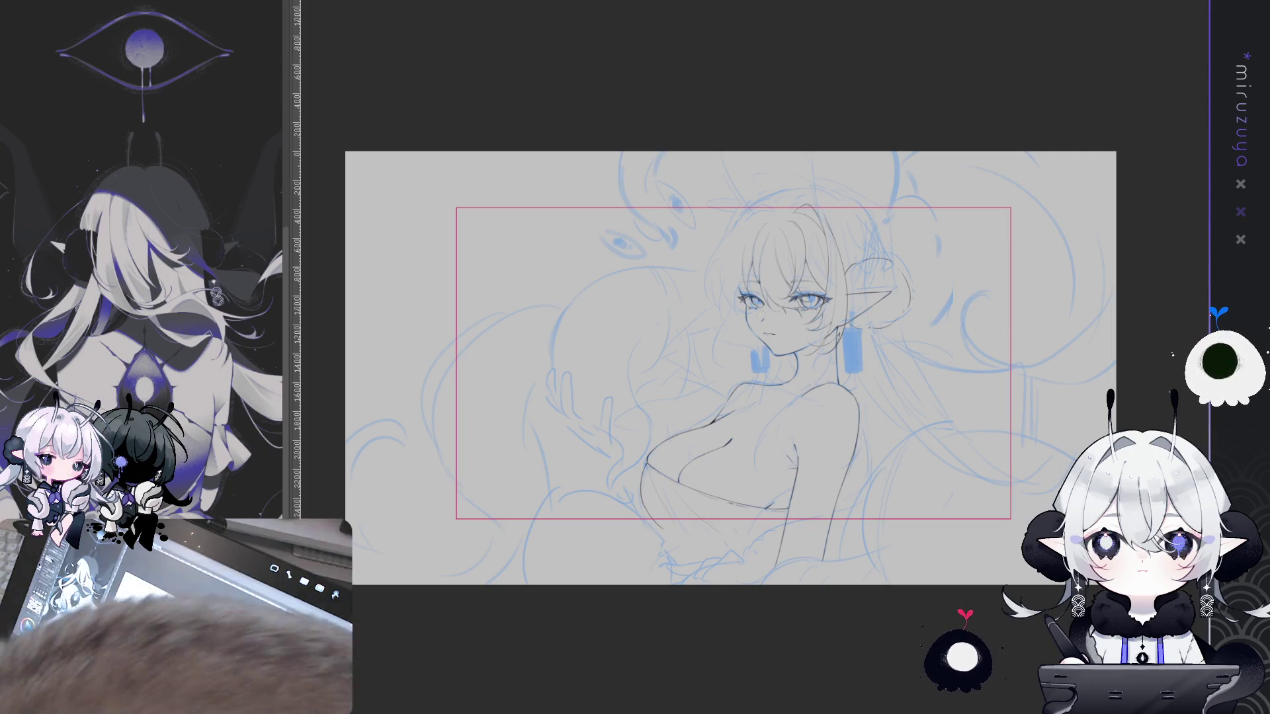
# Hide the red crop frame and scroll around the landscape sketch
pyautogui.hotkey('ctrl', 'd')
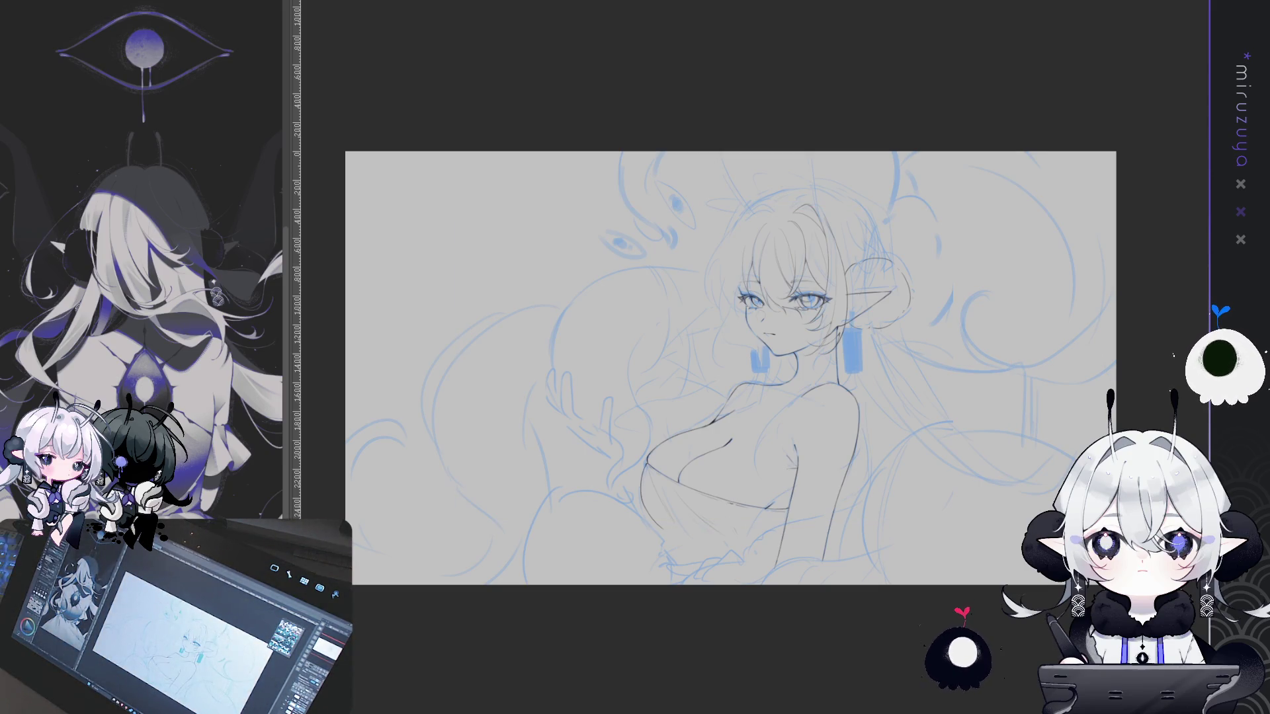
pyautogui.scroll(-2, 730, 368)
pyautogui.scroll(1, 733, 329)
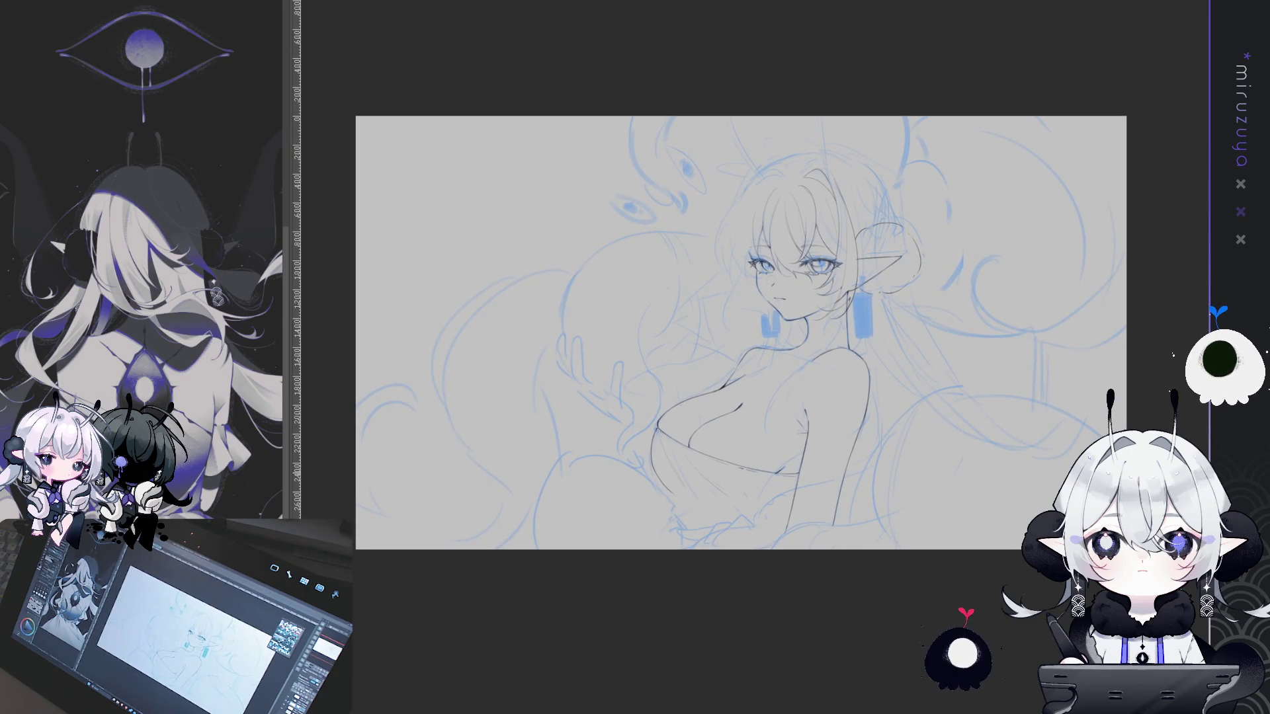
pyautogui.hscroll(1, 727, 330)
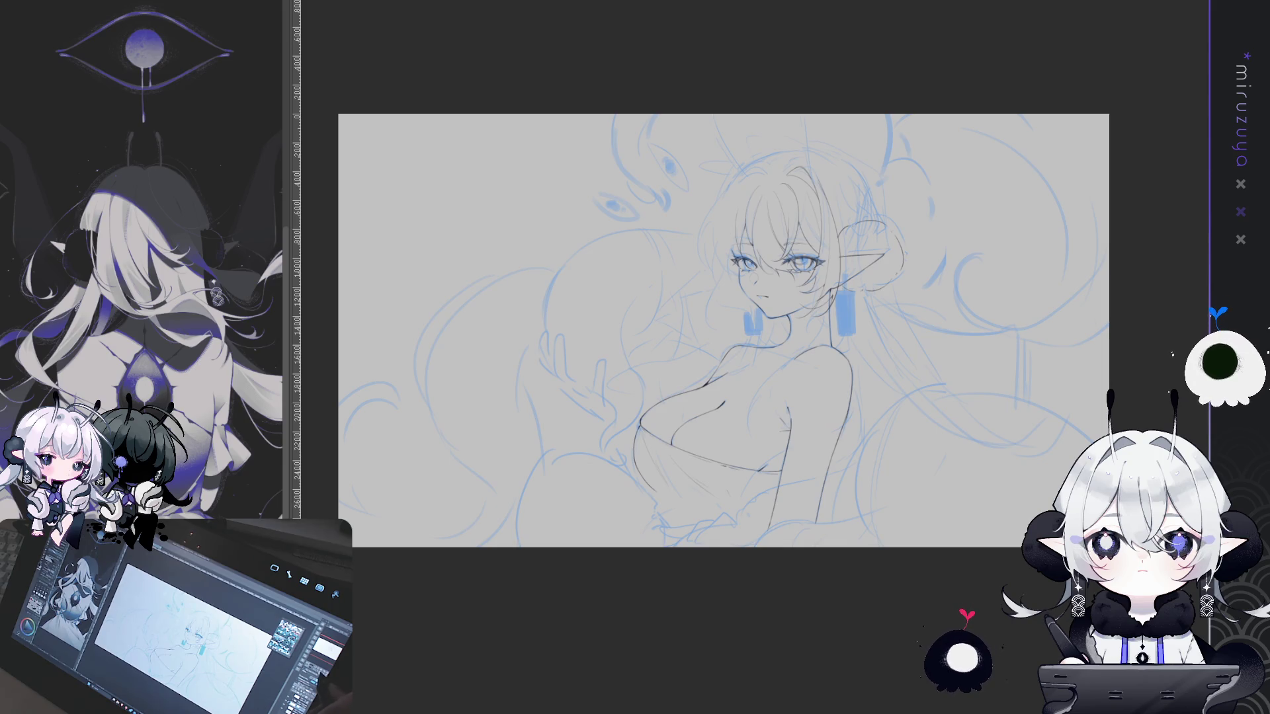
pyautogui.scroll(2, 723, 330)
pyautogui.scroll(-1, 754, 320)
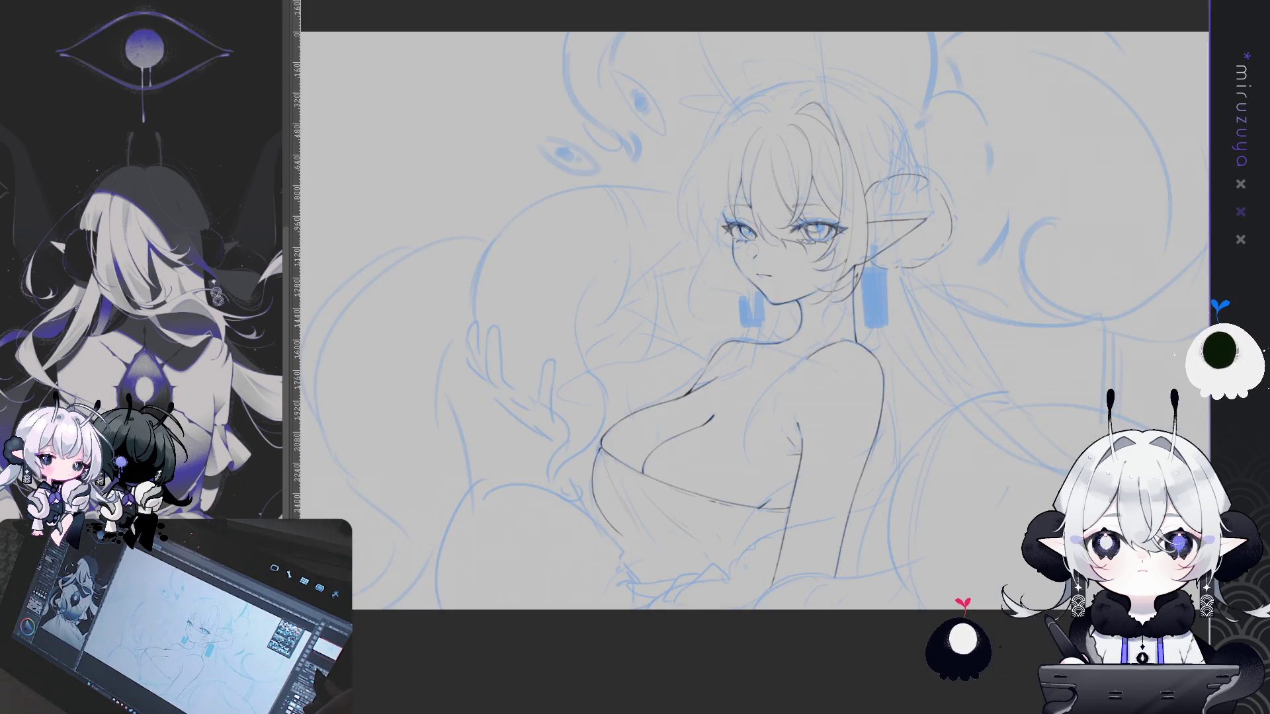
# Flip between the portrait and landscape versions of the sketch to compare them
pyautogui.hotkey('ctrl', '0')
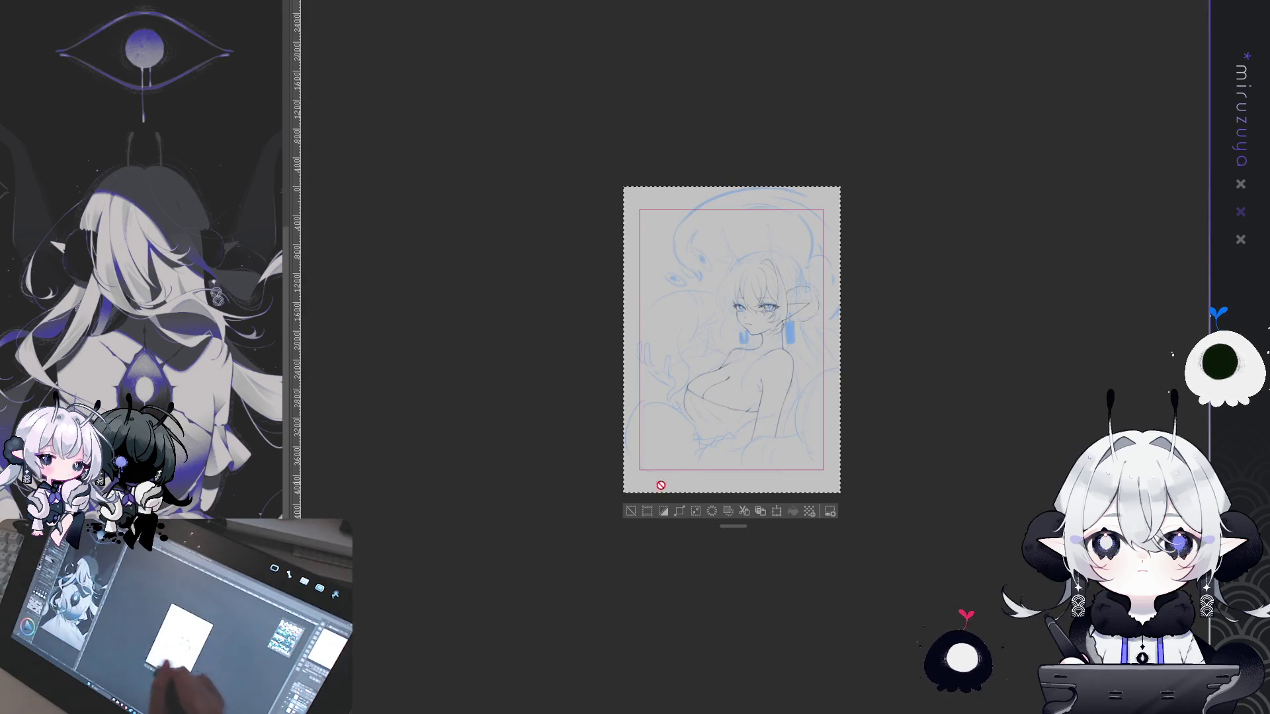
pyautogui.hotkey('ctrl', '+')
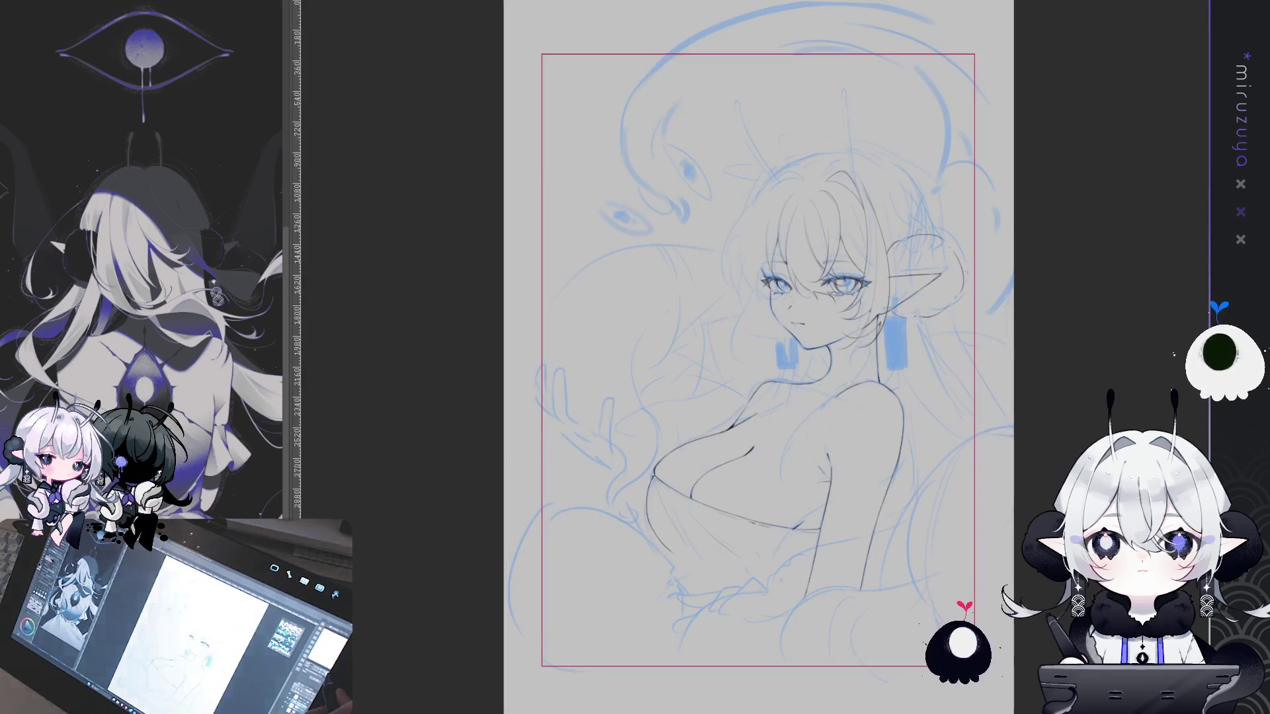
pyautogui.moveTo(1116, 293); pyautogui.dragTo(1087, 289)
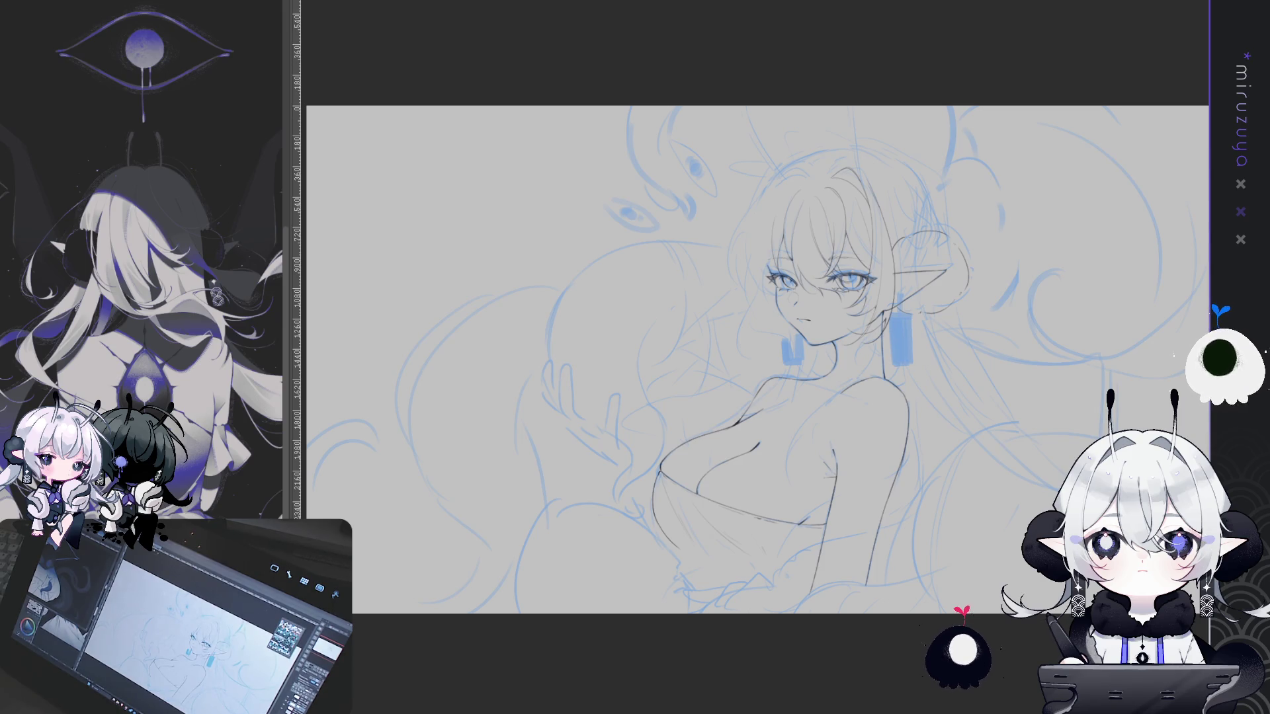
pyautogui.hotkey('ctrl', 'z')
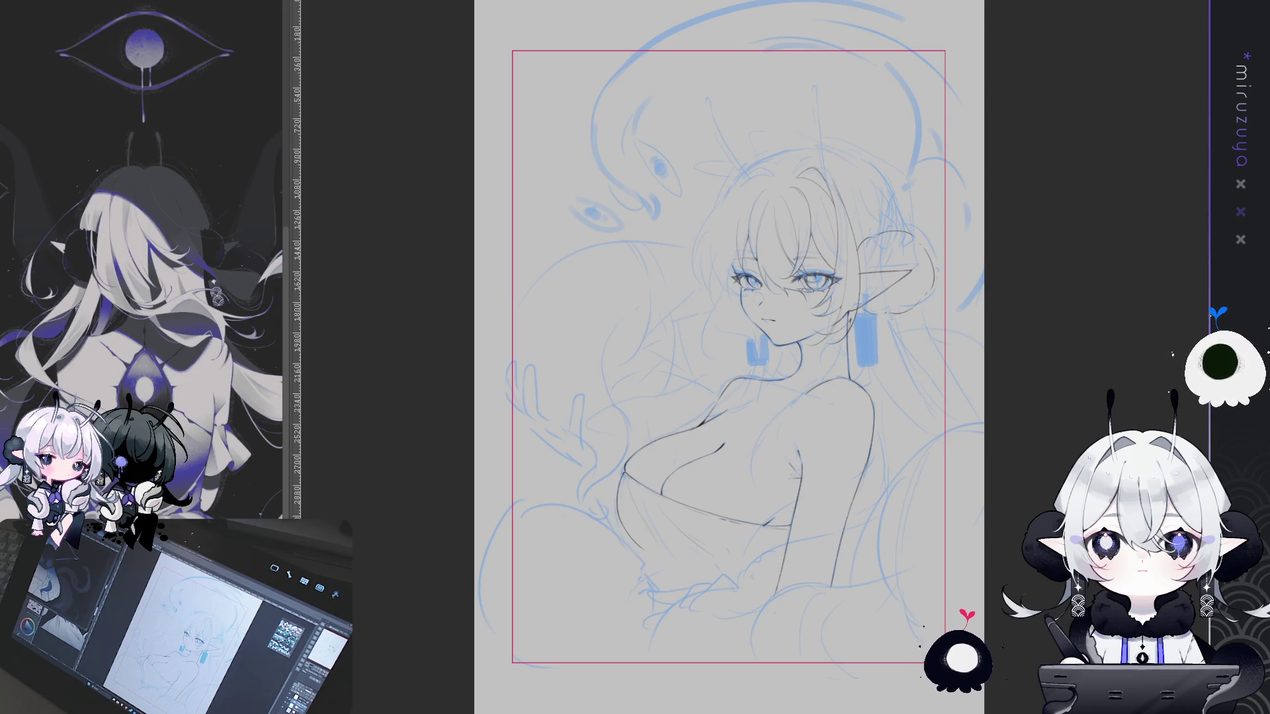
pyautogui.hotkey('ctrl', 'y')
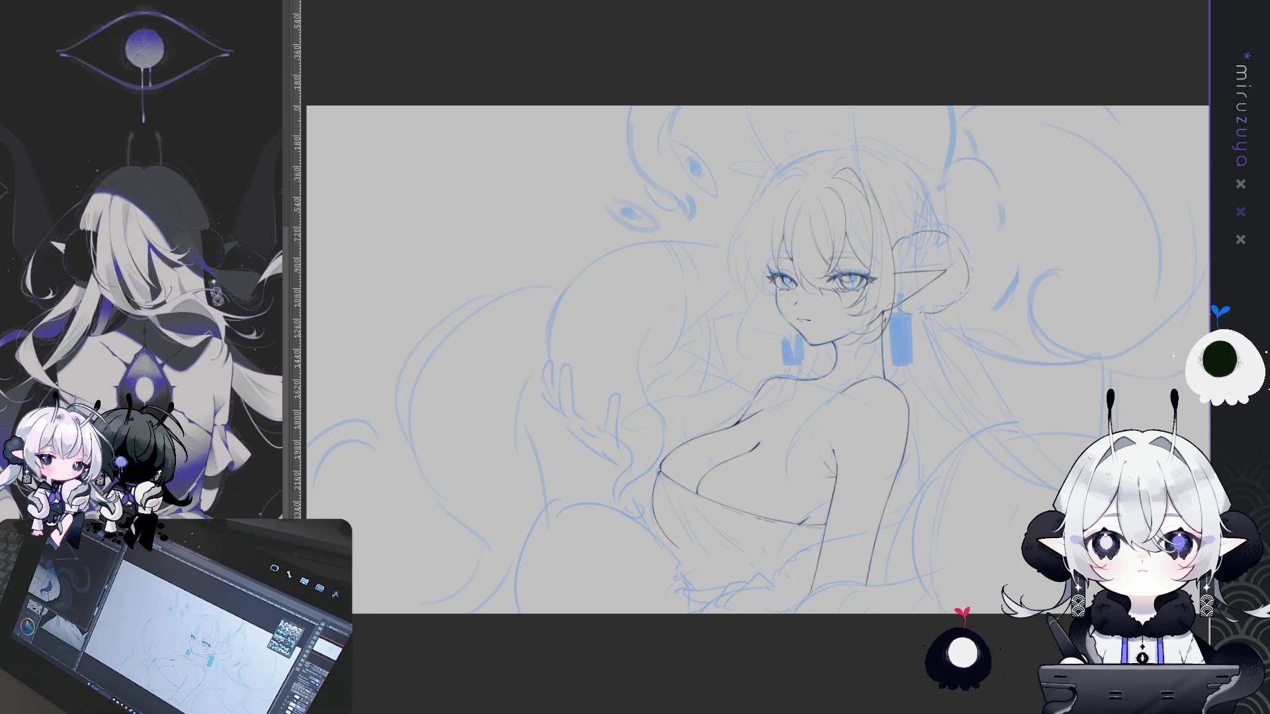
pyautogui.hotkey('ctrl', 'z')
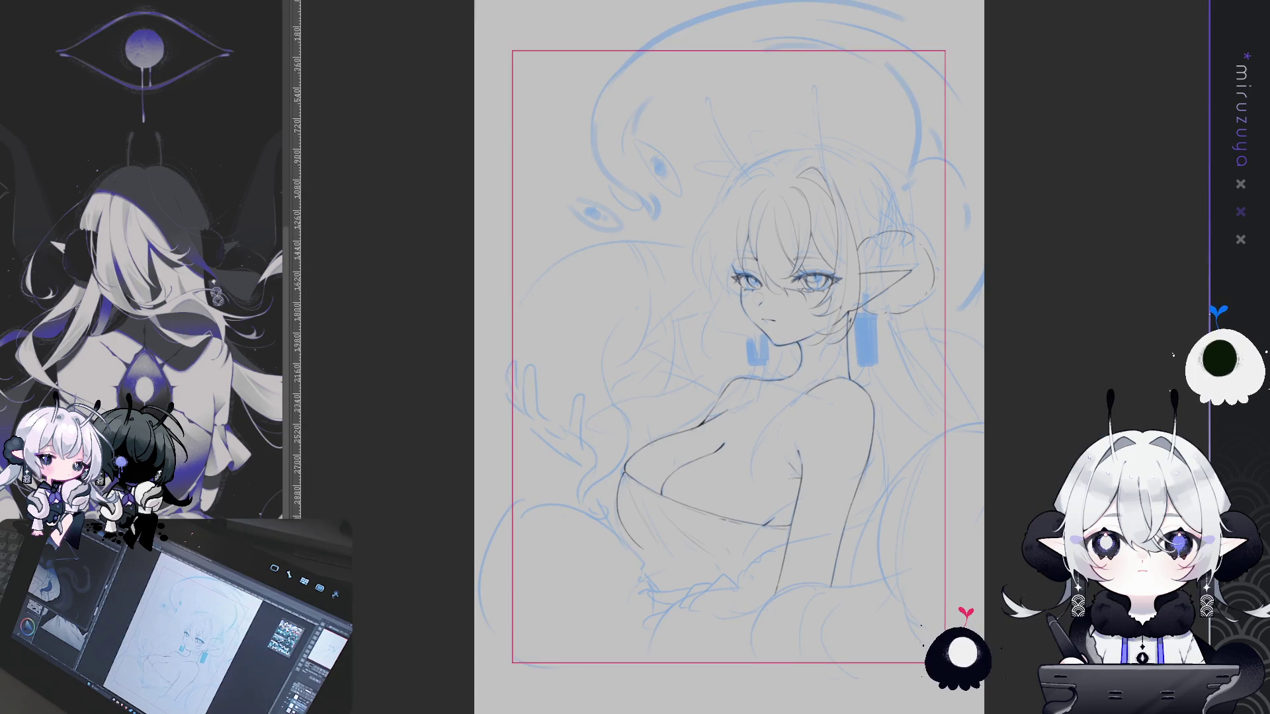
pyautogui.hotkey('ctrl', 'y')
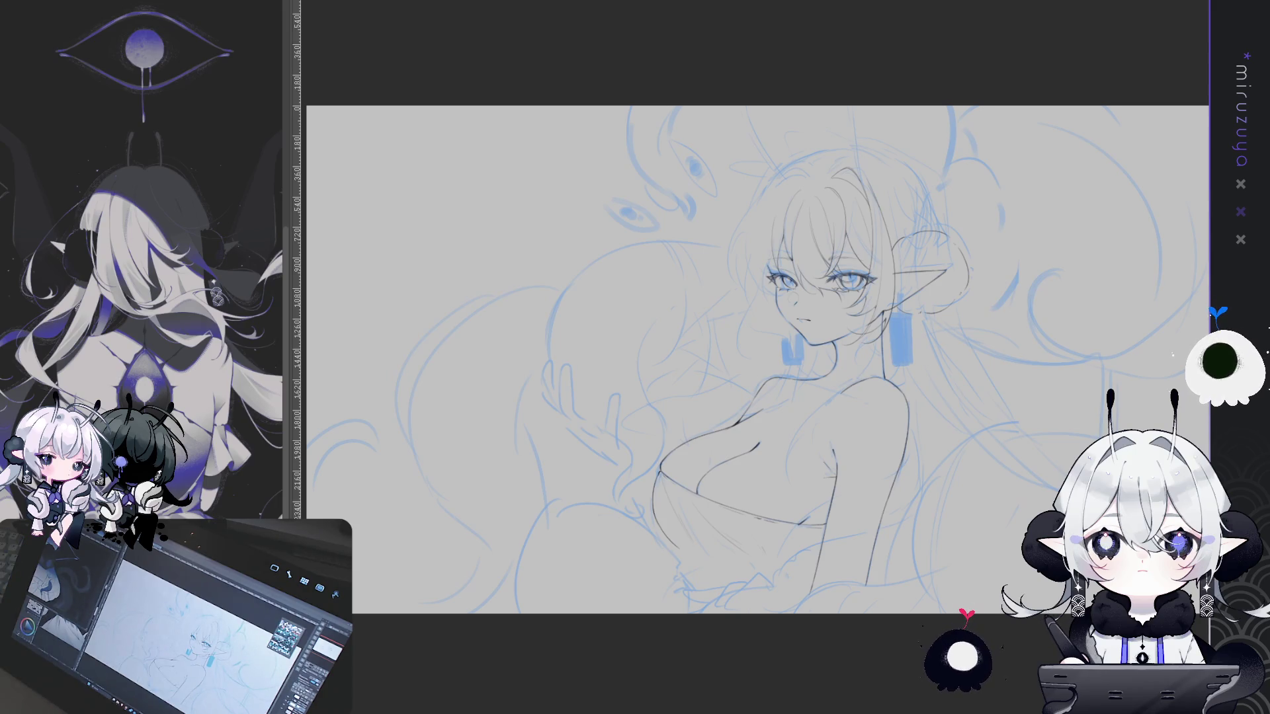
pyautogui.hotkey('ctrl', '0')
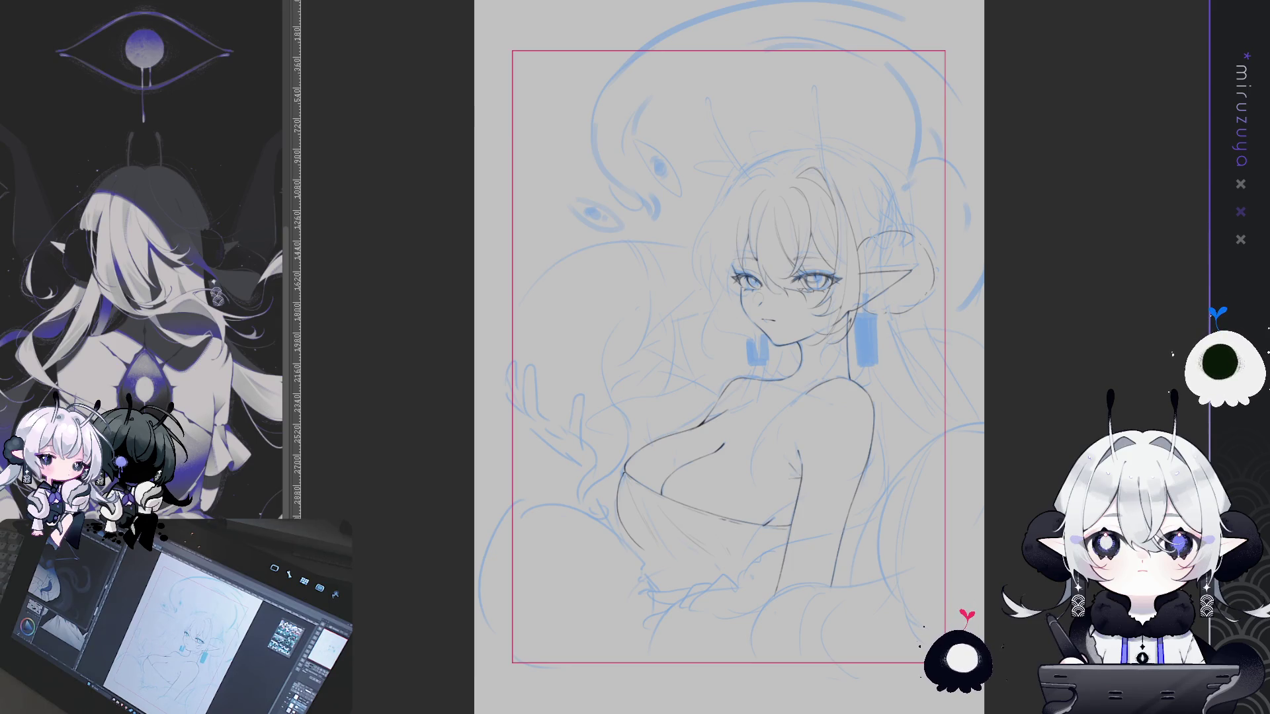
pyautogui.hotkey('ctrl', '1')
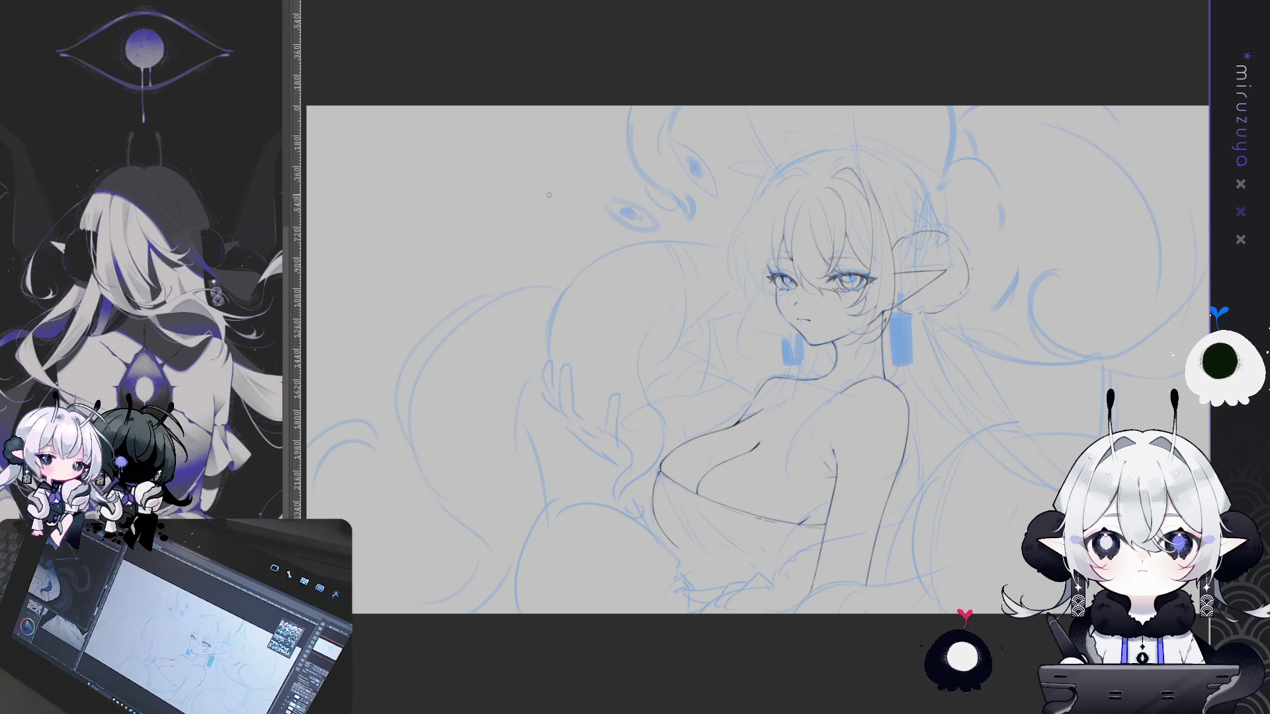
pyautogui.scroll(-1, 548, 194)
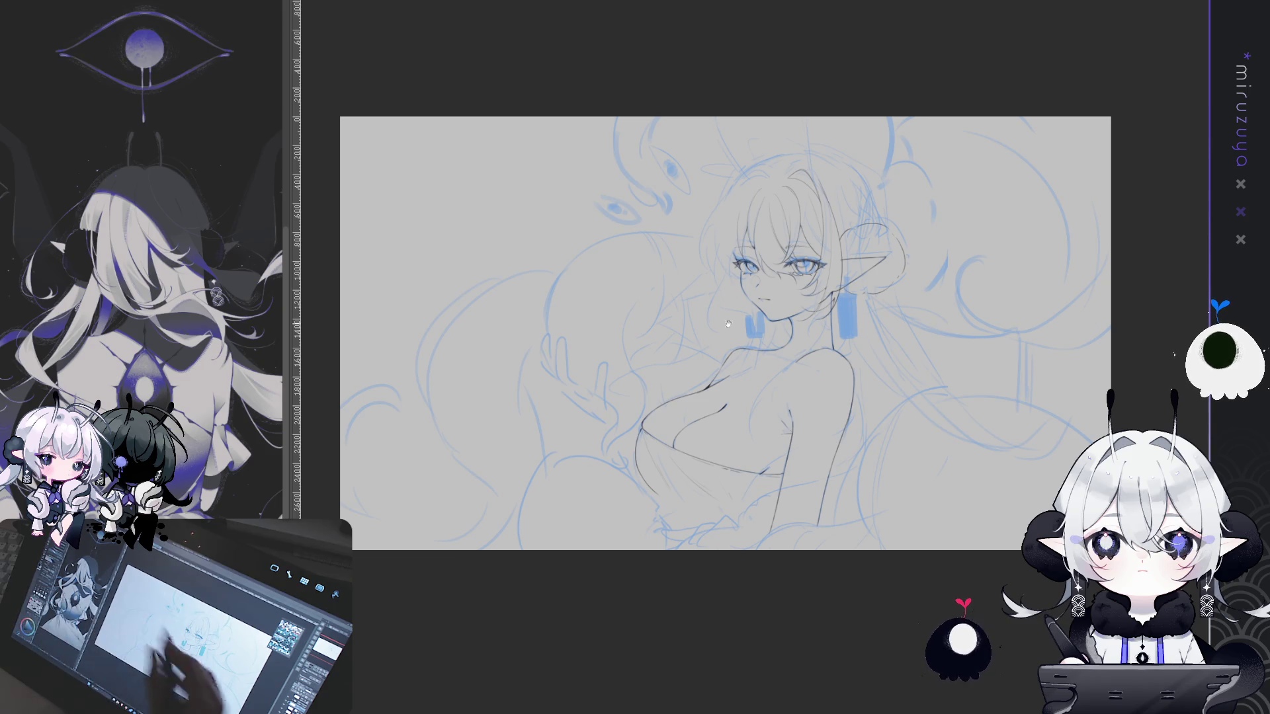
pyautogui.moveTo(1054, 161); pyautogui.dragTo(1014, 192)
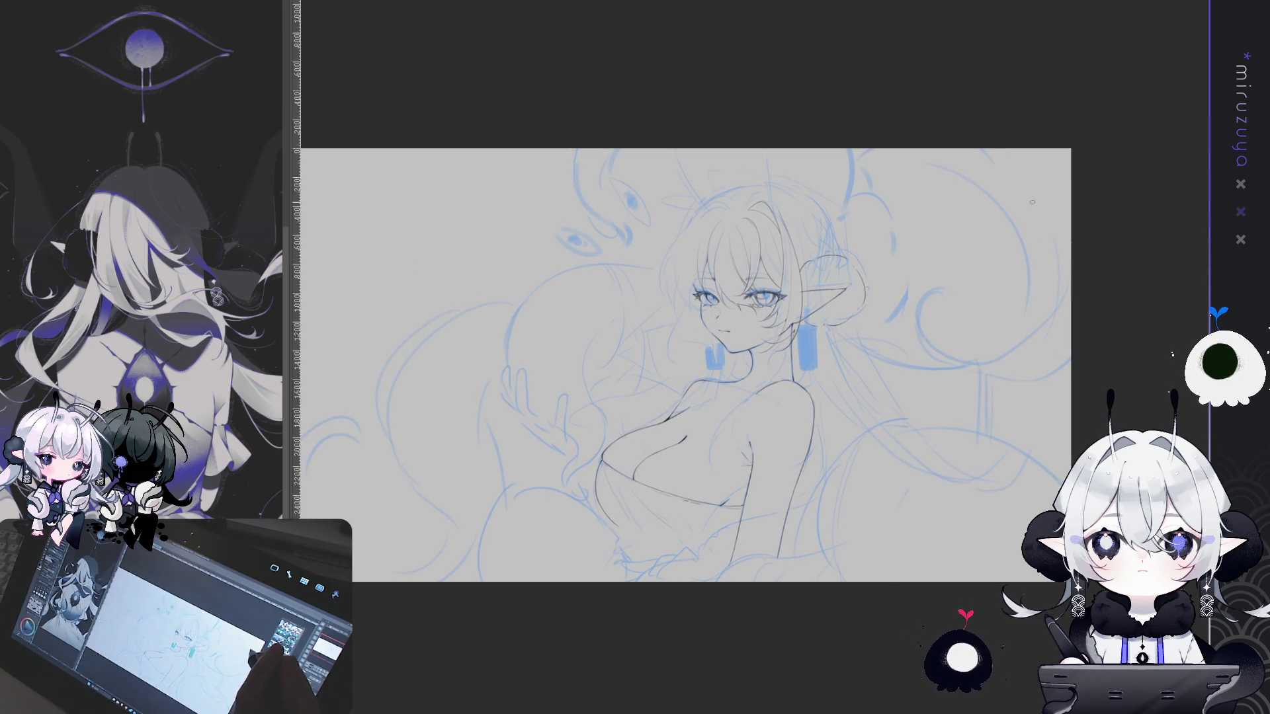
pyautogui.moveTo(1011, 149); pyautogui.dragTo(1005, 217)
pyautogui.hotkey('ctrl', 'z')
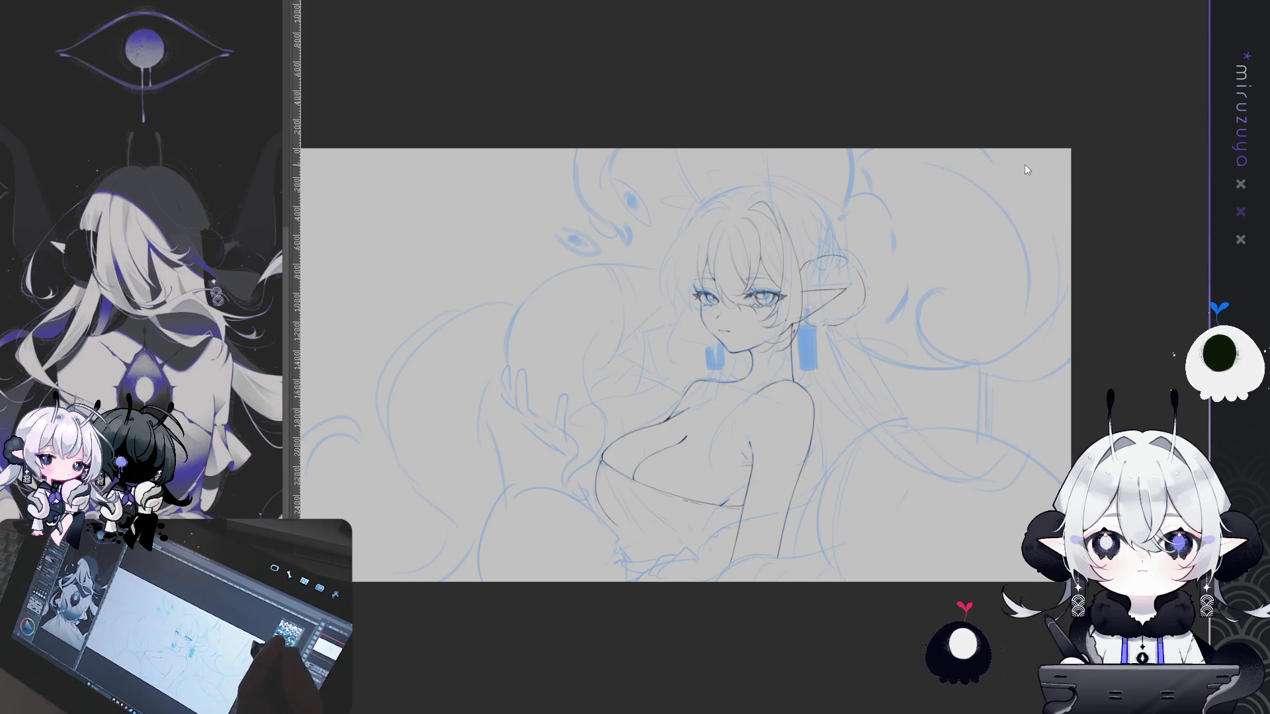
pyautogui.moveTo(1021, 160); pyautogui.dragTo(1060, 154)
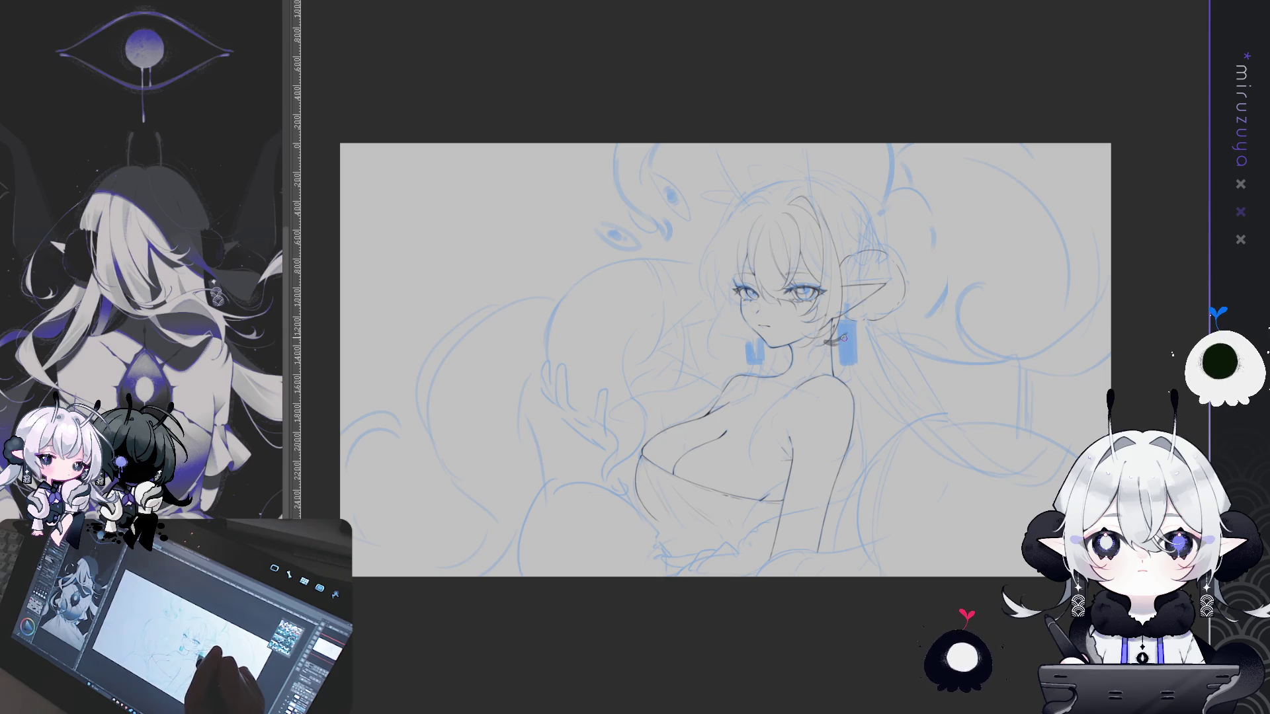
pyautogui.moveTo(815, 320)
pyautogui.mouseDown()
pyautogui.moveTo(837, 345)
pyautogui.moveTo(802, 344)
pyautogui.moveTo(835, 354)
pyautogui.moveTo(835, 368)
pyautogui.moveTo(820, 365)
pyautogui.moveTo(840, 368)
pyautogui.moveTo(832, 376)
pyautogui.moveTo(882, 323)
pyautogui.moveTo(841, 328)
pyautogui.moveTo(893, 271)
pyautogui.mouseUp()
pyautogui.moveTo(952, 146)
pyautogui.mouseDown()
pyautogui.moveTo(867, 317)
pyautogui.moveTo(897, 288)
pyautogui.mouseUp()
pyautogui.hotkey('ctrl', 'z')
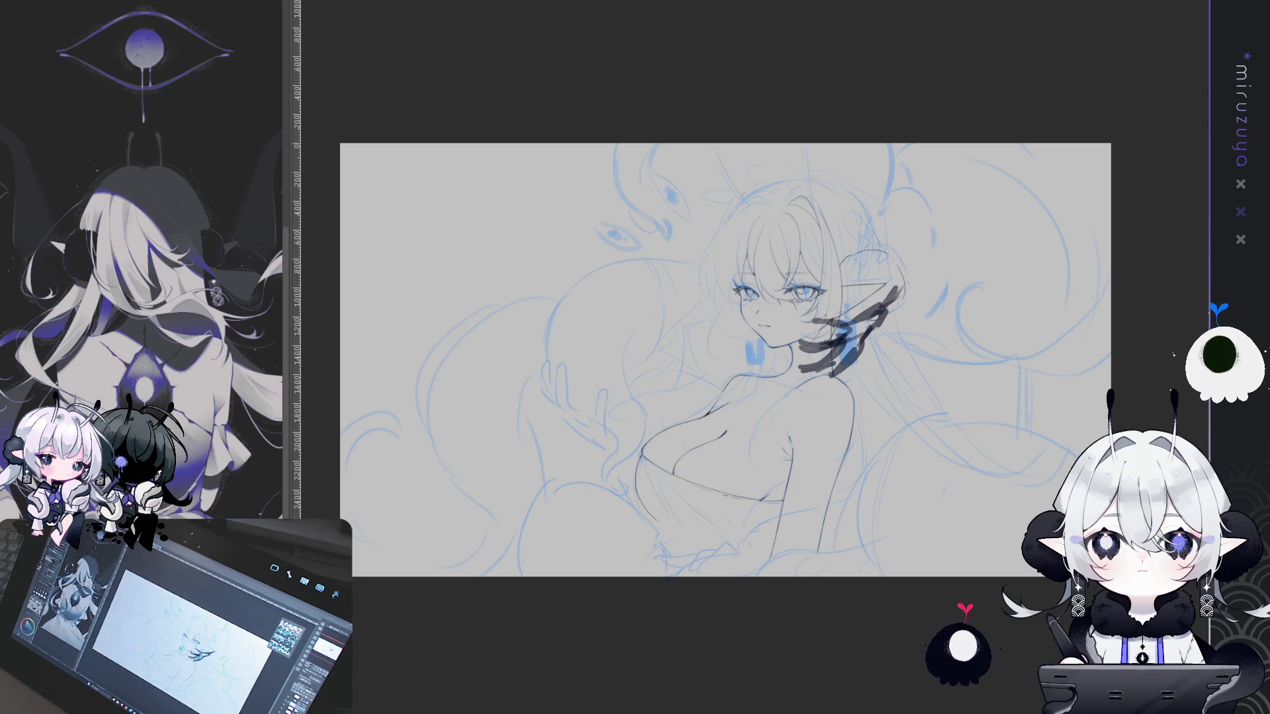
pyautogui.hotkey('ctrl', 'z')
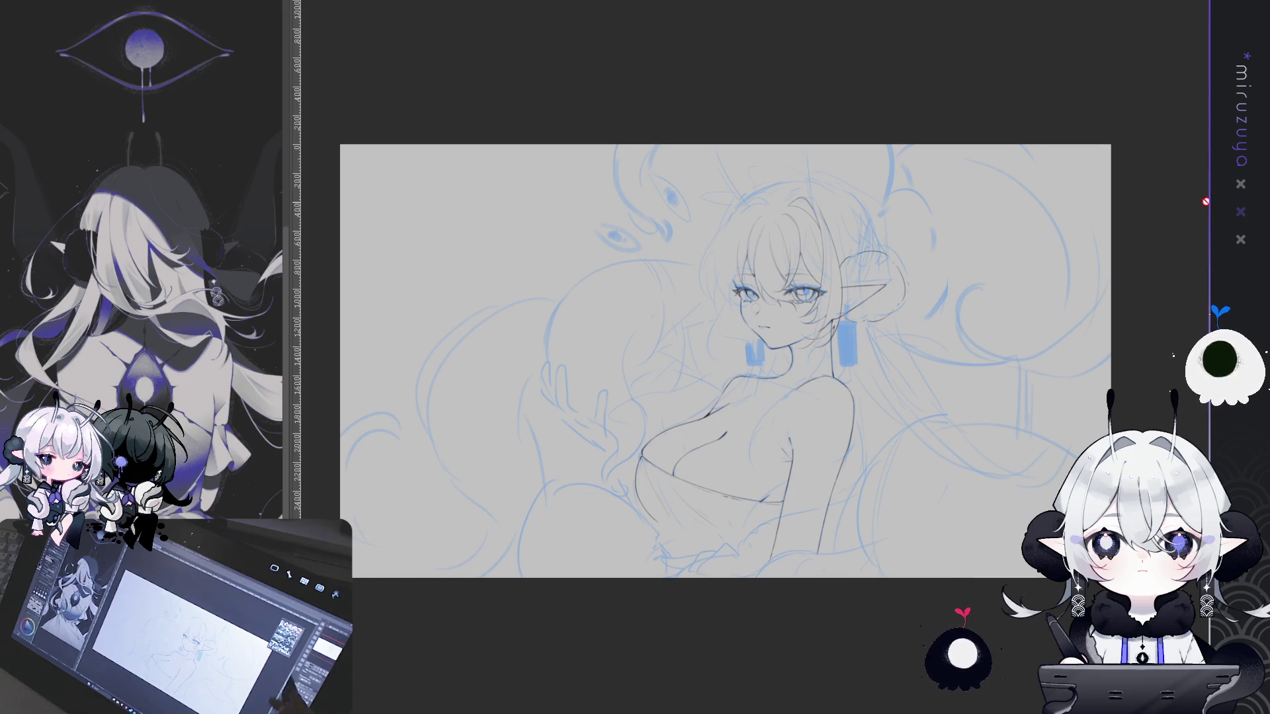
pyautogui.moveTo(1095, 390); pyautogui.dragTo(1119, 380)
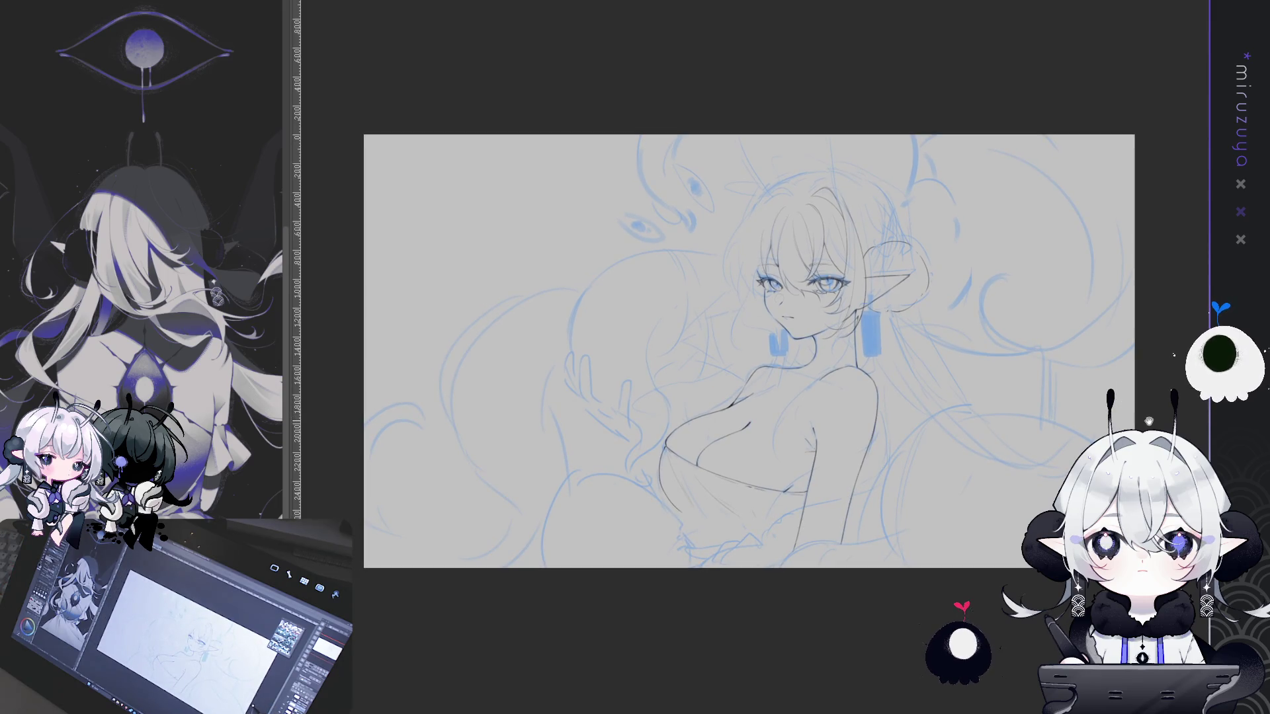
# Zoom in and look around the close-up of the figure's face and torso
pyautogui.moveTo(1135, 412); pyautogui.dragTo(1148, 408)
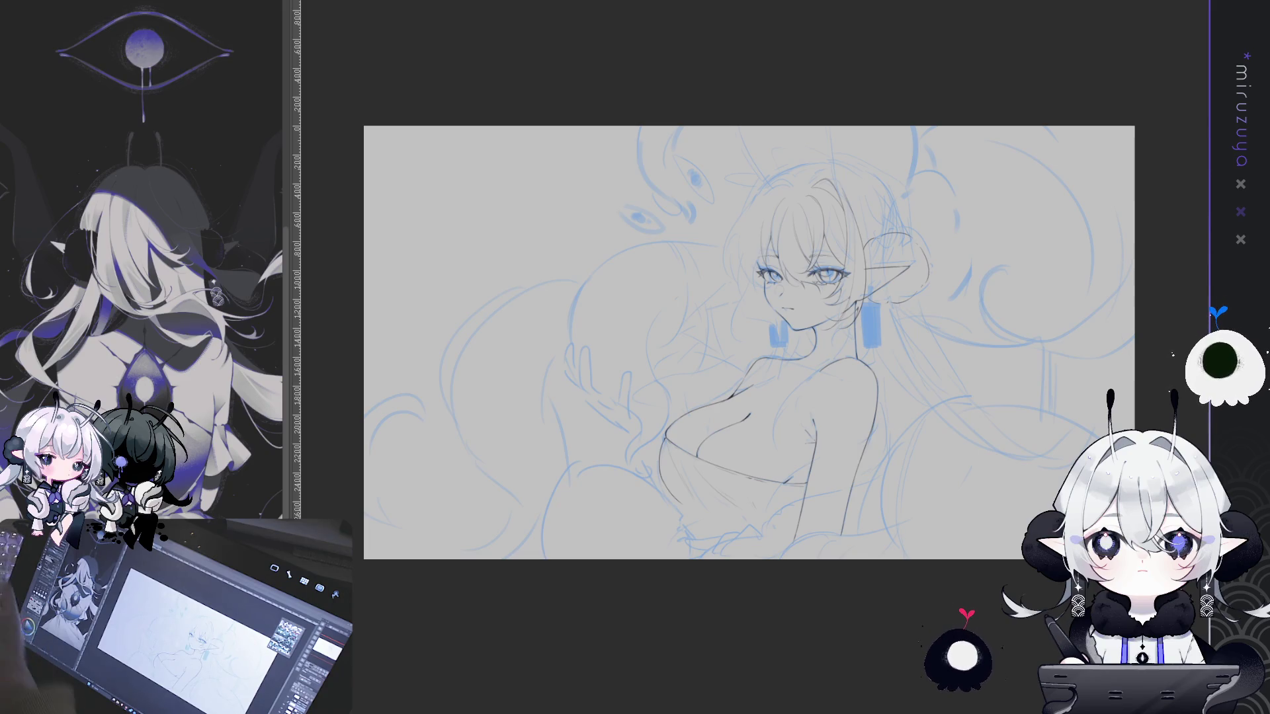
pyautogui.scroll(1, 748, 355)
pyautogui.scroll(-1, 749, 356)
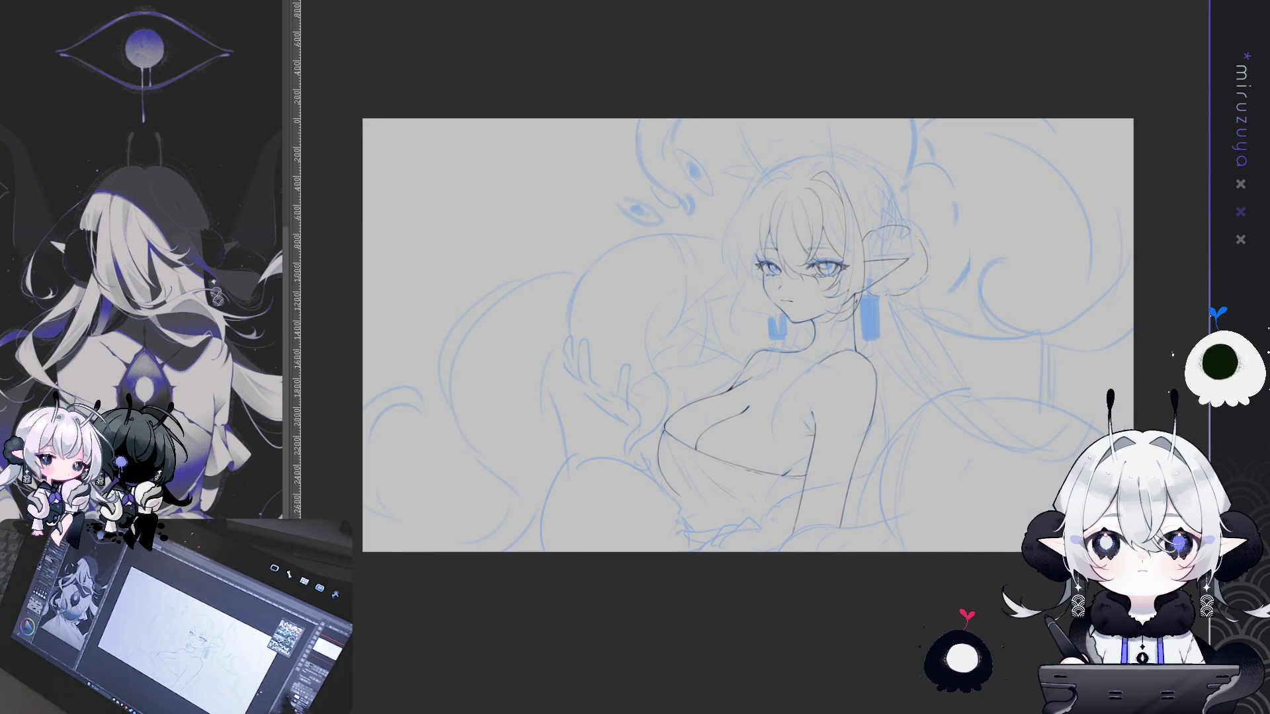
pyautogui.hotkey('ctrl', '+')
pyautogui.moveTo(1202, 203)
pyautogui.mouseDown()
pyautogui.moveTo(1016, 283)
pyautogui.moveTo(1116, 246)
pyautogui.mouseUp()
# Fit the canvas in view, toggle the blue sketch layer, and undo the crop back to portrait
pyautogui.hotkey('ctrl', '0')
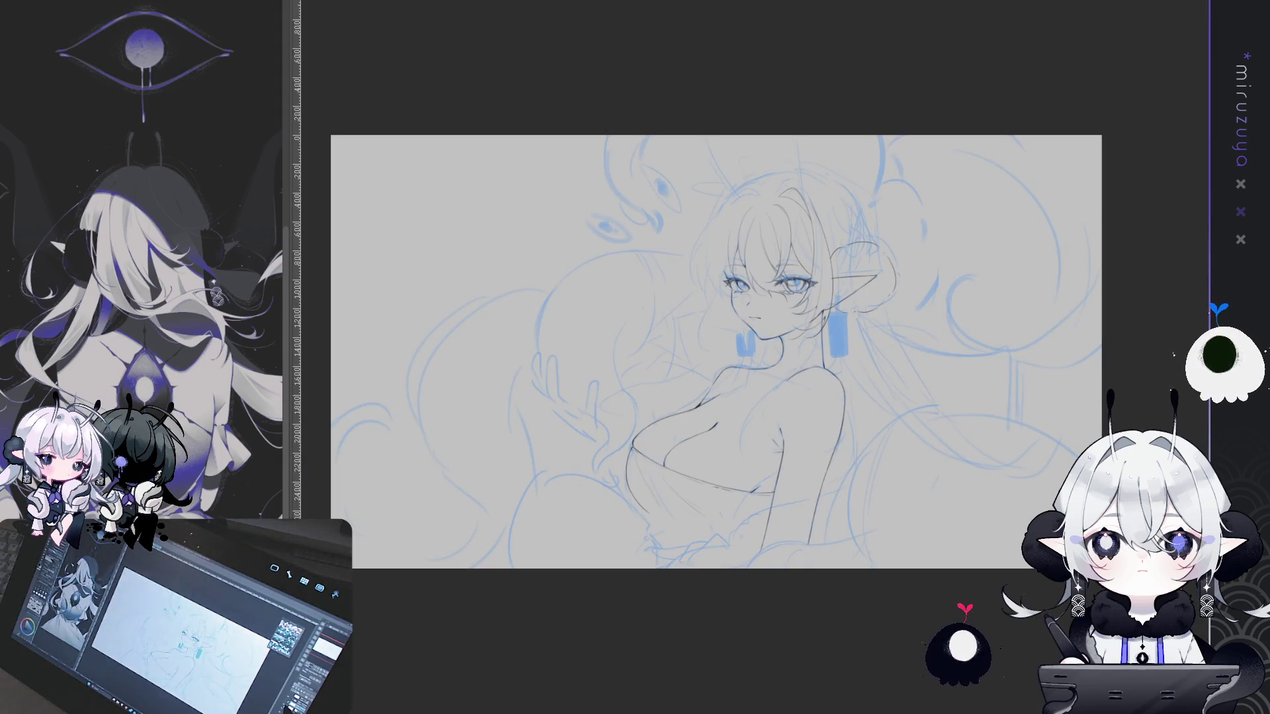
pyautogui.hotkey('ctrl', ',')
pyautogui.hotkey('ctrl', ',')
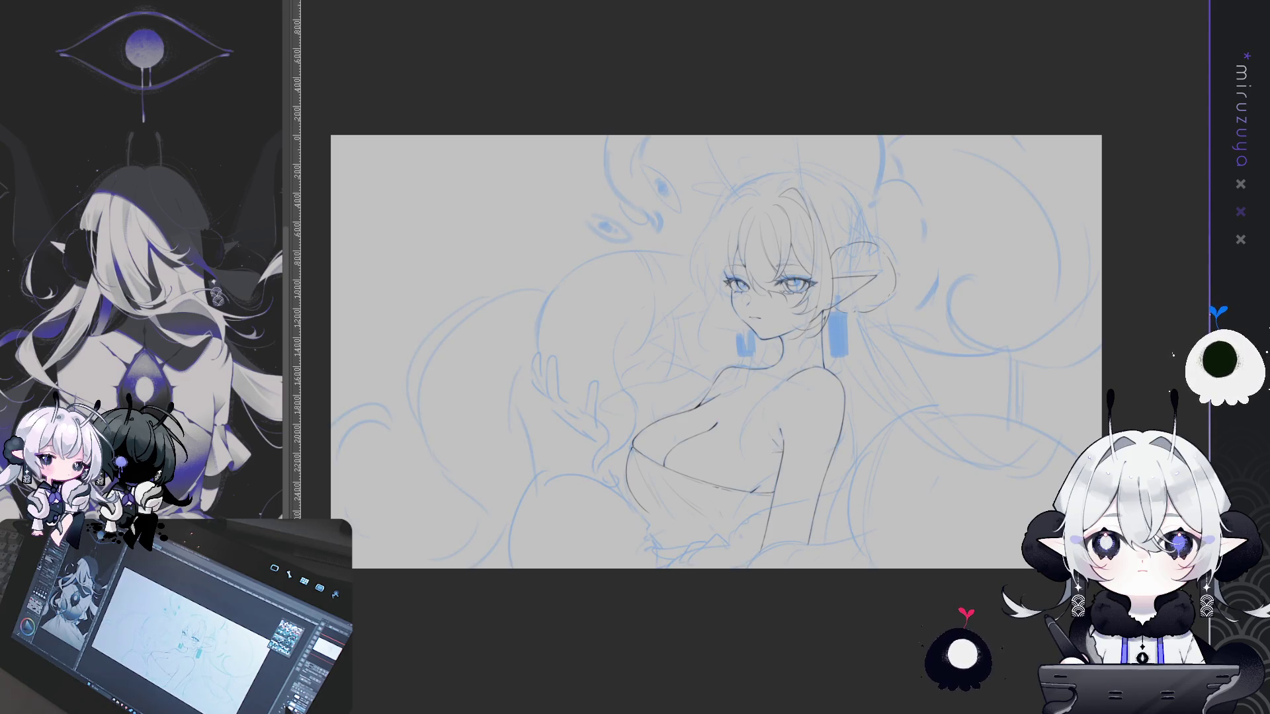
pyautogui.hotkey('ctrl', 'z')
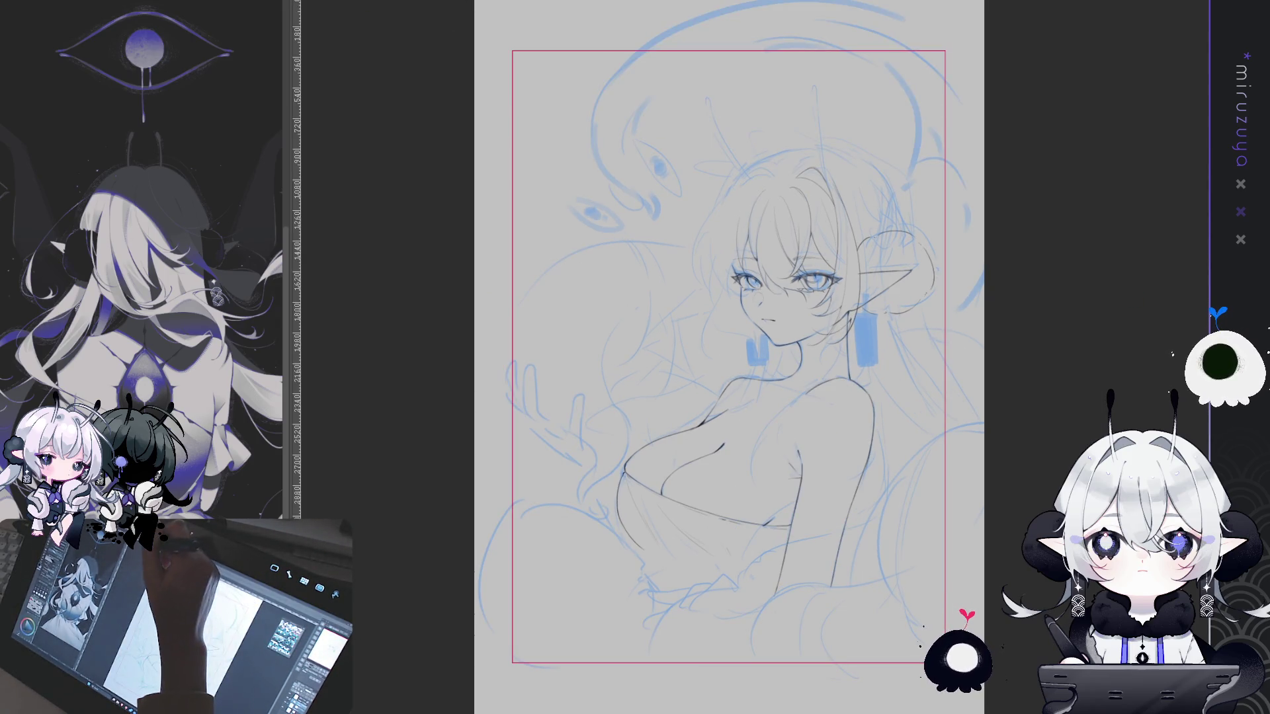
# Redo the crop with Ctrl+Y to bring back the wide landscape canvas
pyautogui.hotkey('ctrl', 'y')
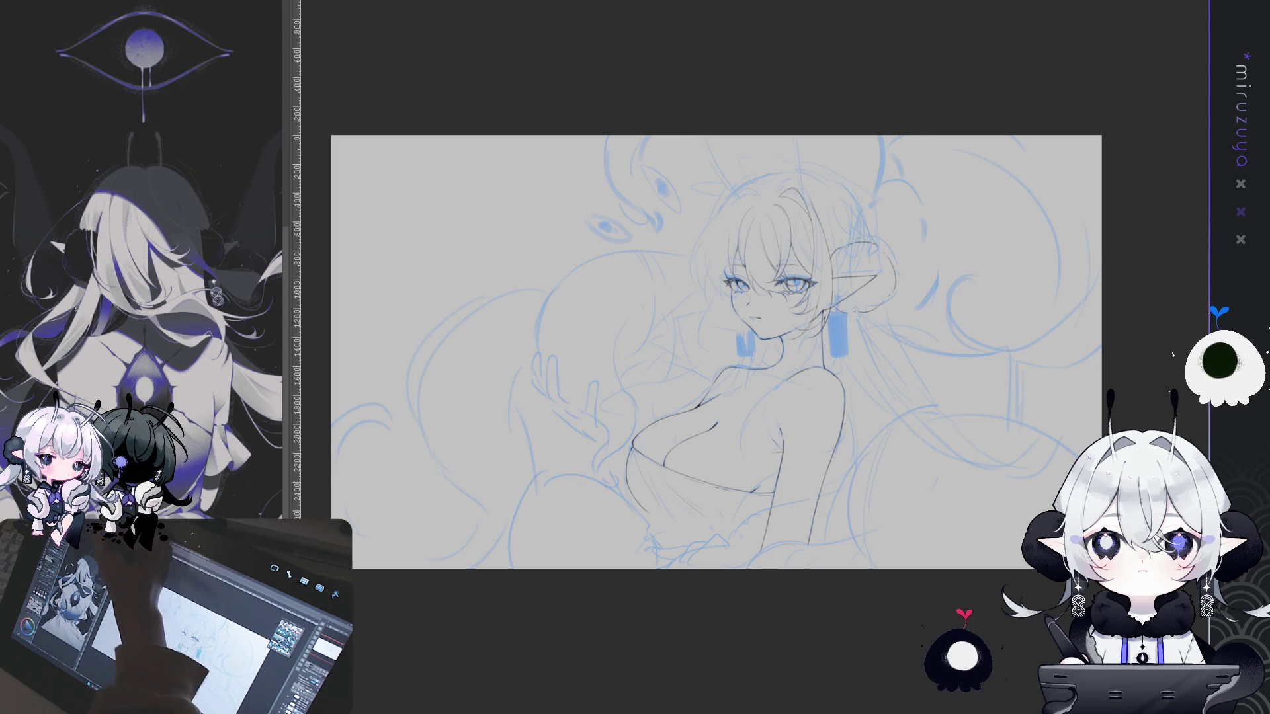
# Scale the elf-girl sketch slightly smaller from its top and bottom edges and commit the transform
pyautogui.hotkey('ctrl', 't')
pyautogui.moveTo(716, 623); pyautogui.dragTo(718, 601)
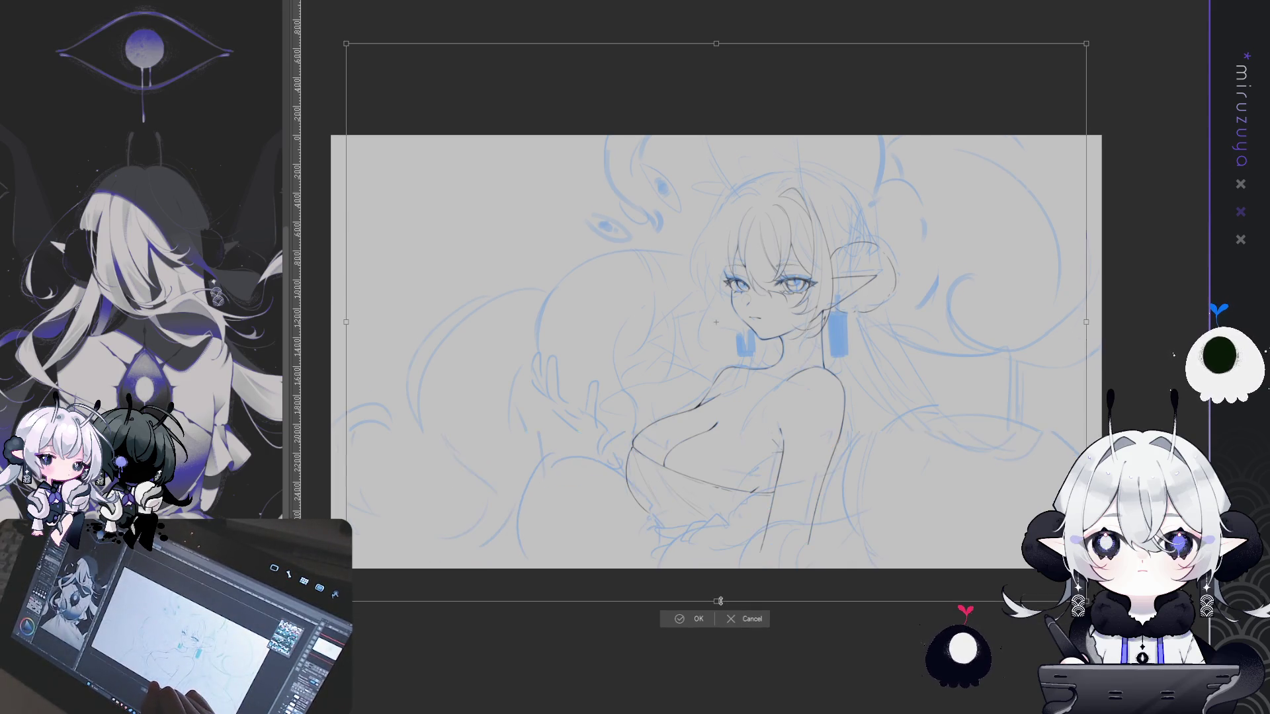
pyautogui.click(760, 617)
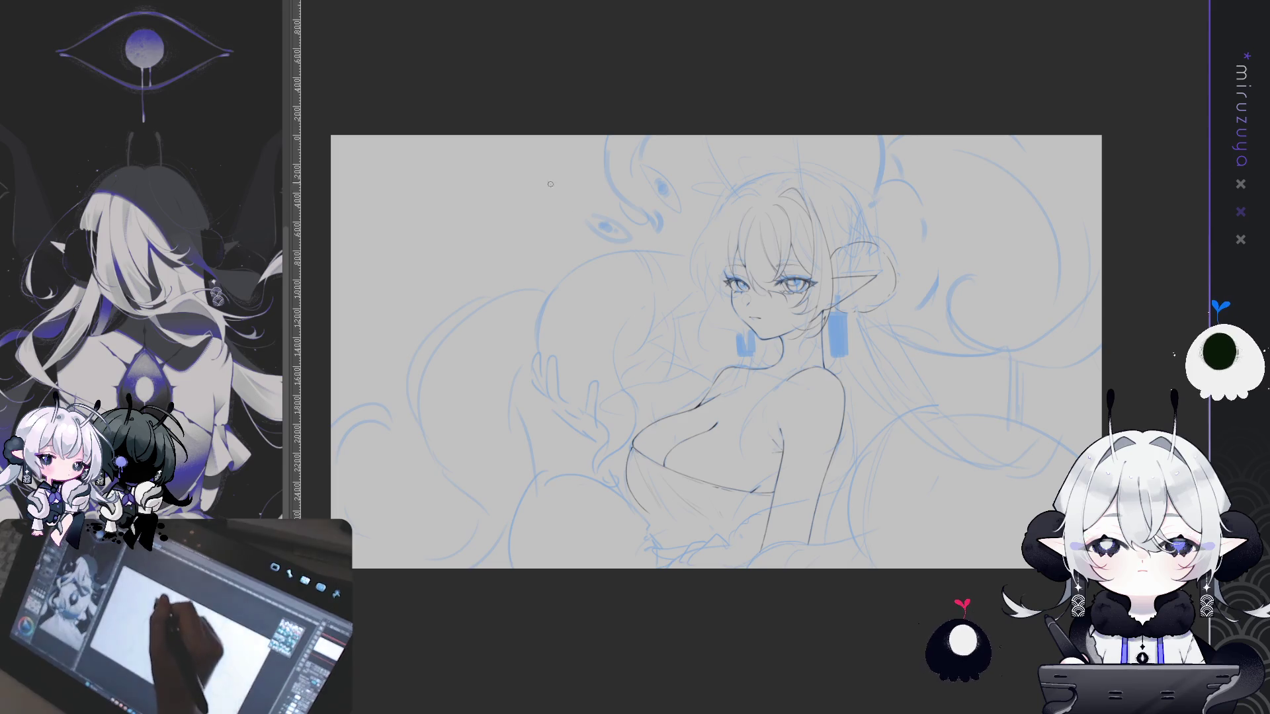
pyautogui.hotkey('ctrl', 't')
pyautogui.moveTo(717, 43); pyautogui.dragTo(717, 61)
pyautogui.moveTo(716, 621); pyautogui.dragTo(717, 615)
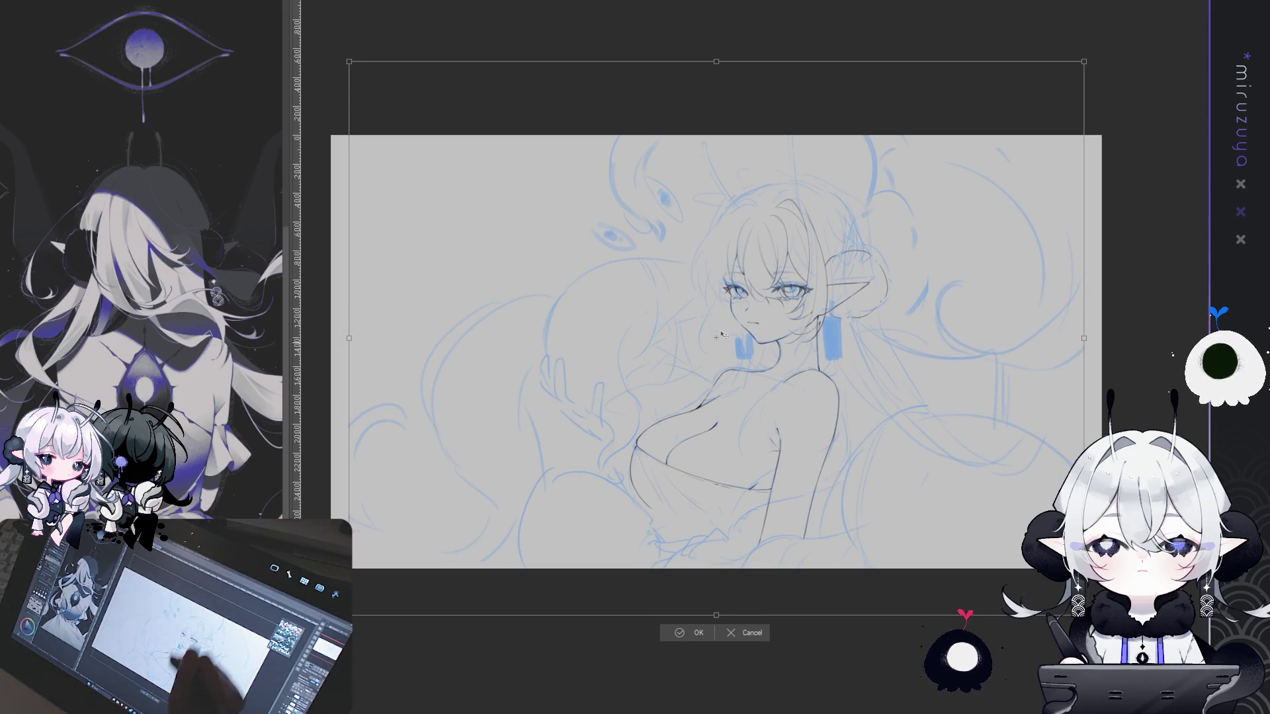
pyautogui.moveTo(714, 102); pyautogui.dragTo(715, 97)
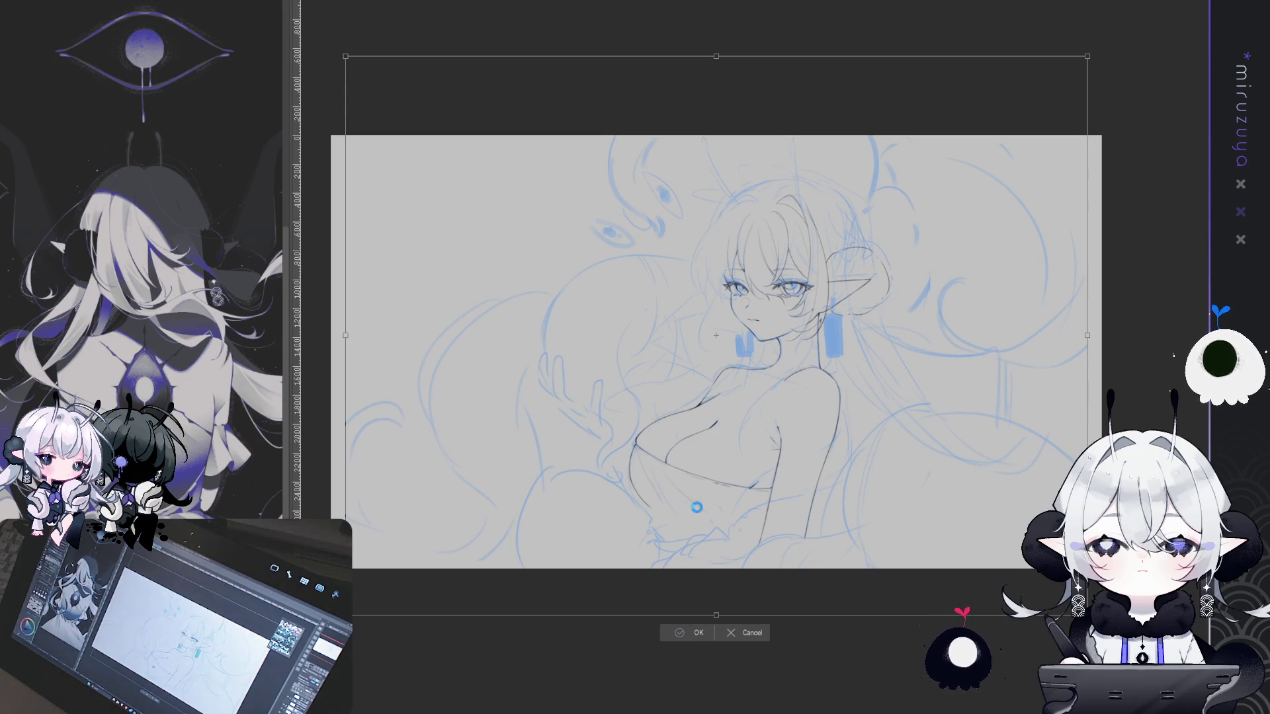
pyautogui.press('Return')
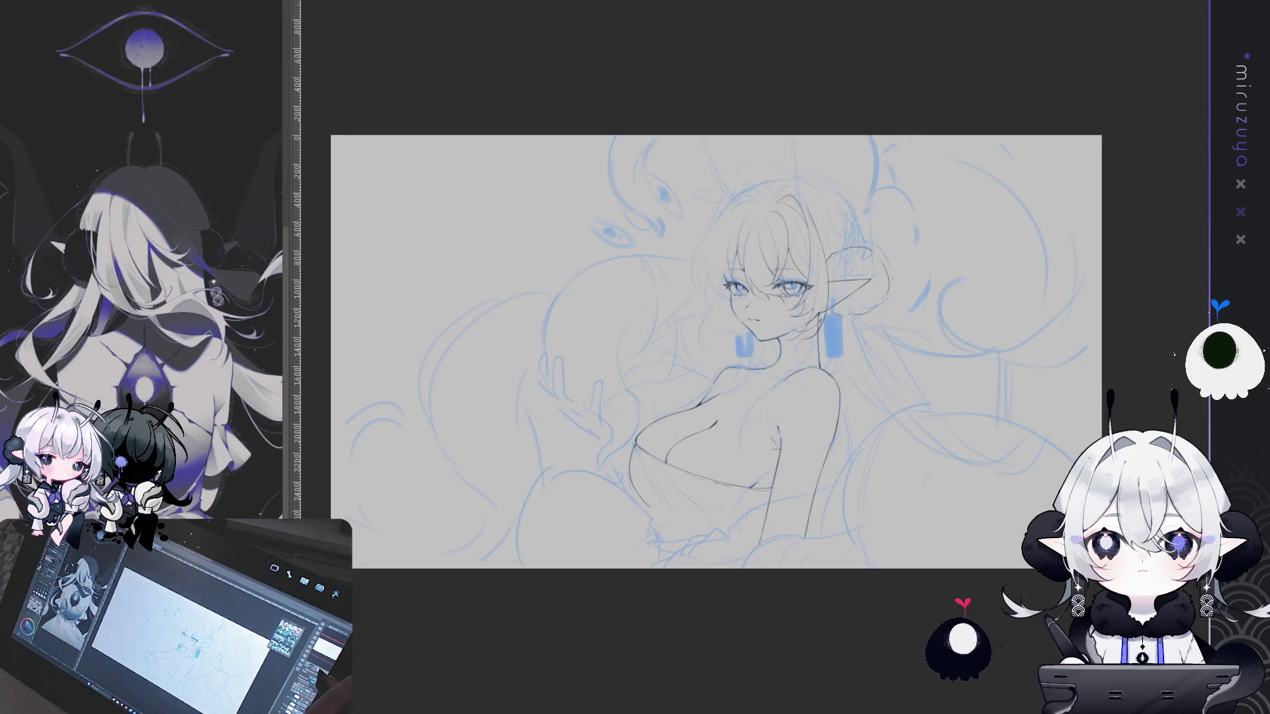
pyautogui.hotkey('ctrl', '+')
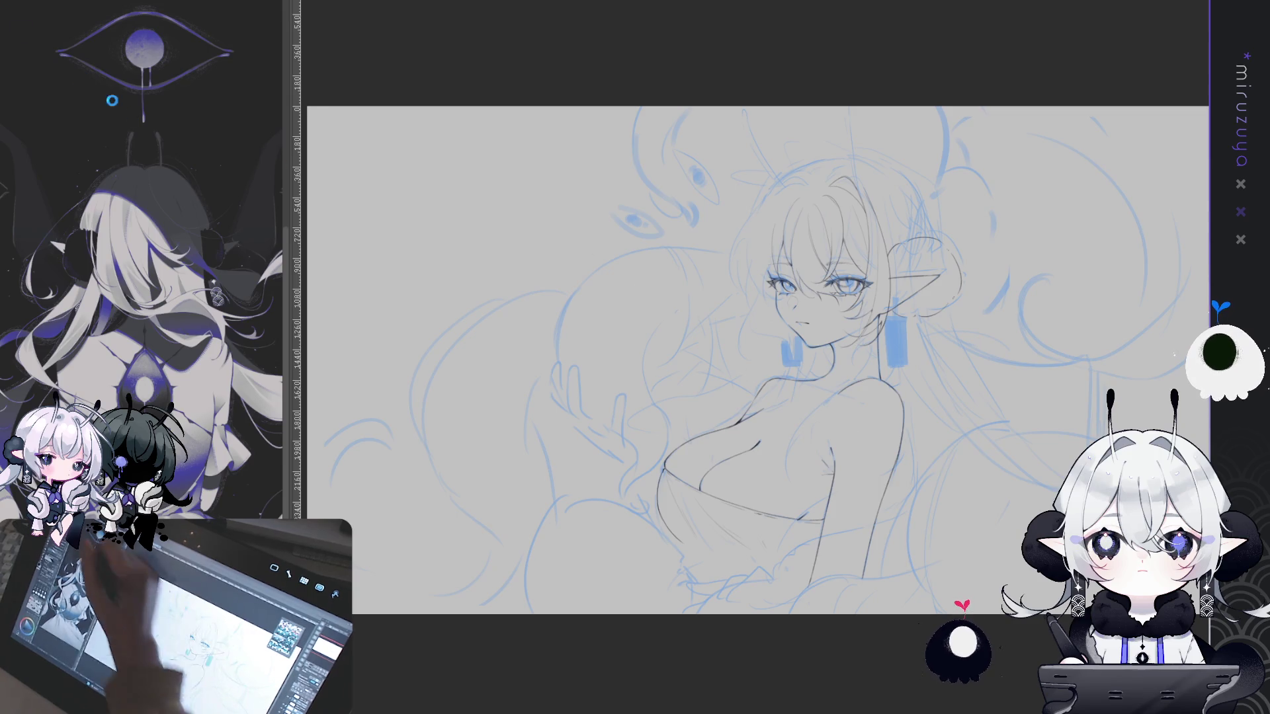
# Switch to the reclining-figure sketch document, centre it and toggle the character art layer
pyautogui.hotkey('ctrl', 'Tab')
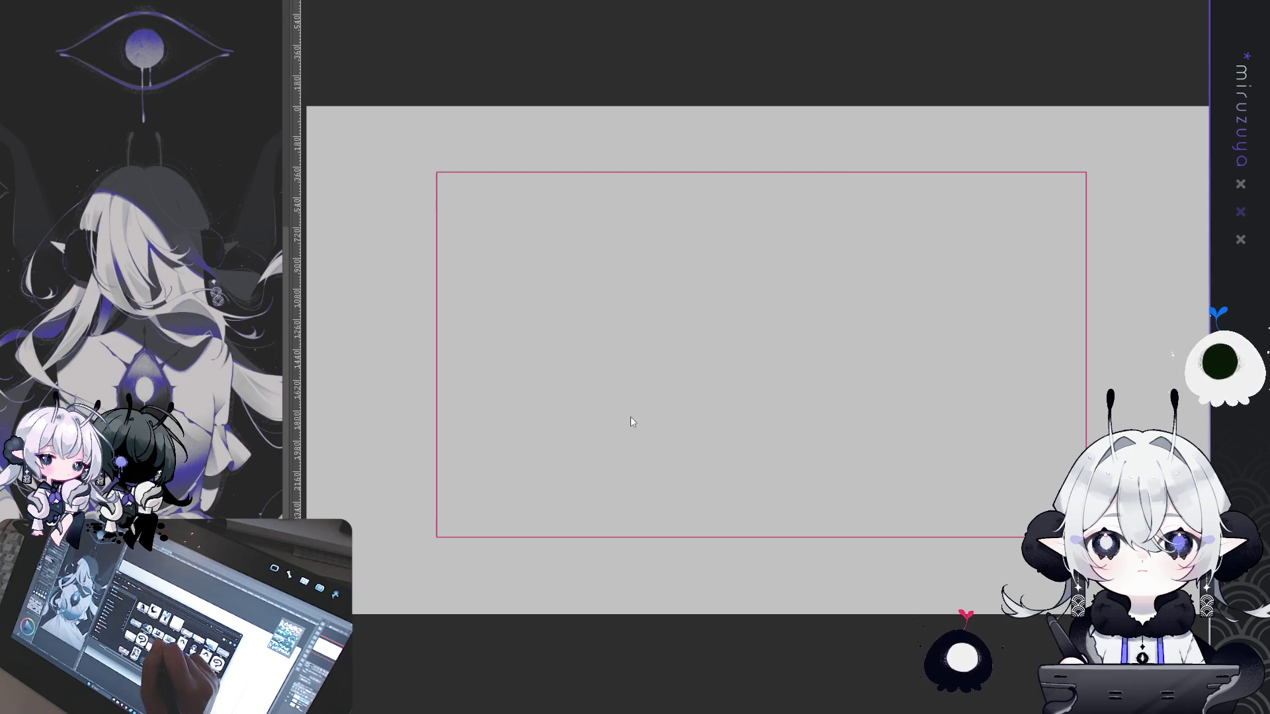
pyautogui.hotkey('ctrl', 'Tab')
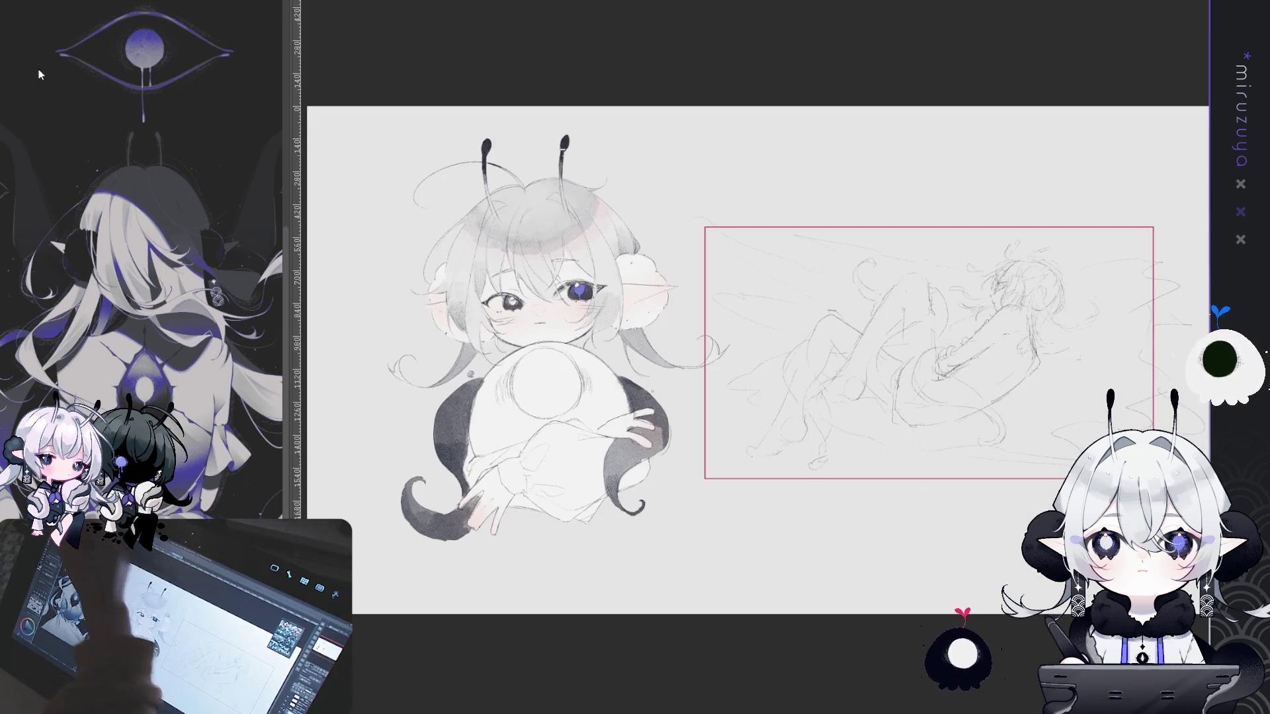
pyautogui.moveTo(925, 350); pyautogui.dragTo(684, 361)
pyautogui.hotkey('ctrl', 'z')
pyautogui.hotkey('ctrl', 'y')
pyautogui.hotkey('ctrl', 'z')
pyautogui.hotkey('ctrl', 'y')
pyautogui.hotkey('ctrl', 'z')
pyautogui.hotkey('ctrl', 'y')
# Select all of the reclining-figure sketch and paste it into the red-framed blank document
pyautogui.hotkey('ctrl', 'a')
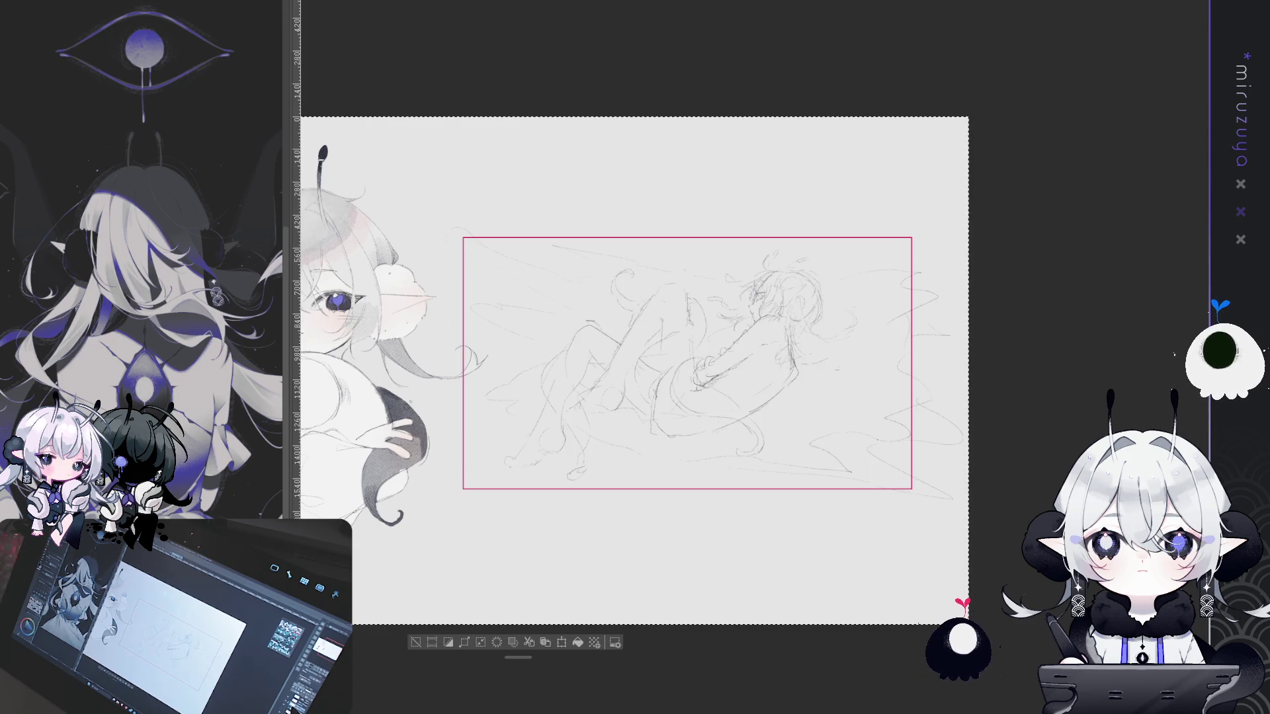
pyautogui.hotkey('ctrl', 'Tab')
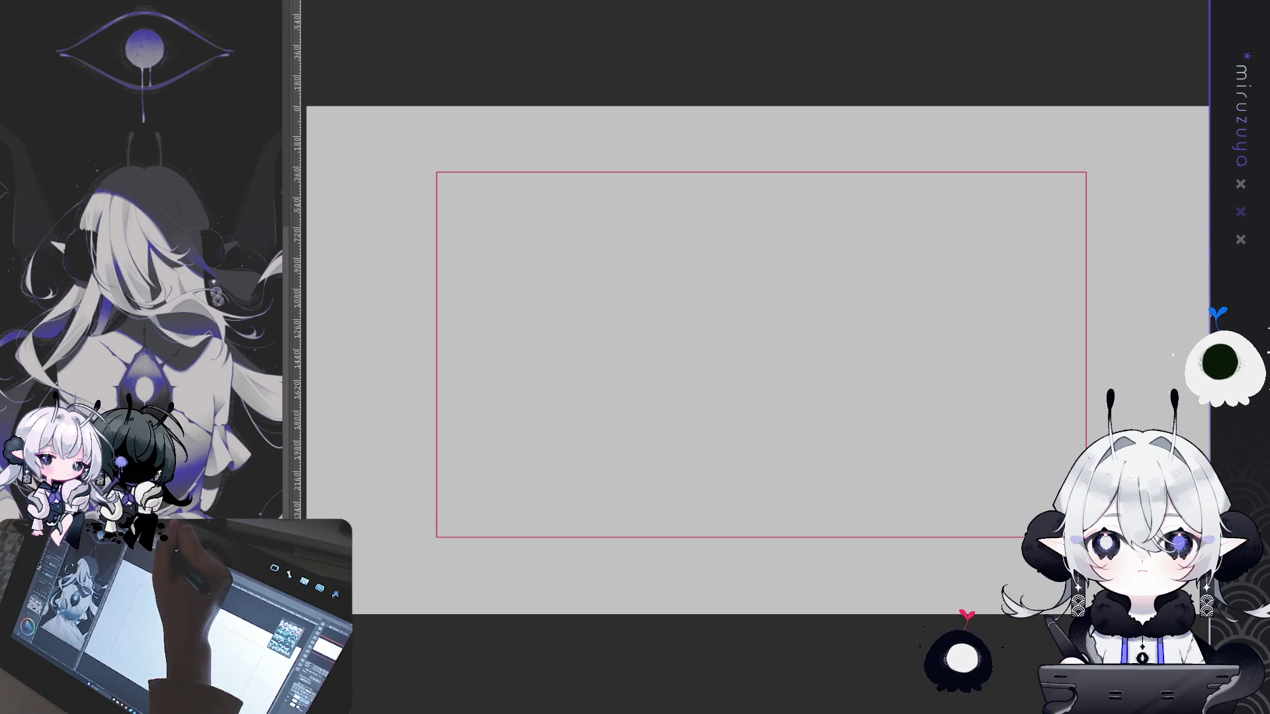
pyautogui.hotkey('ctrl', 'v')
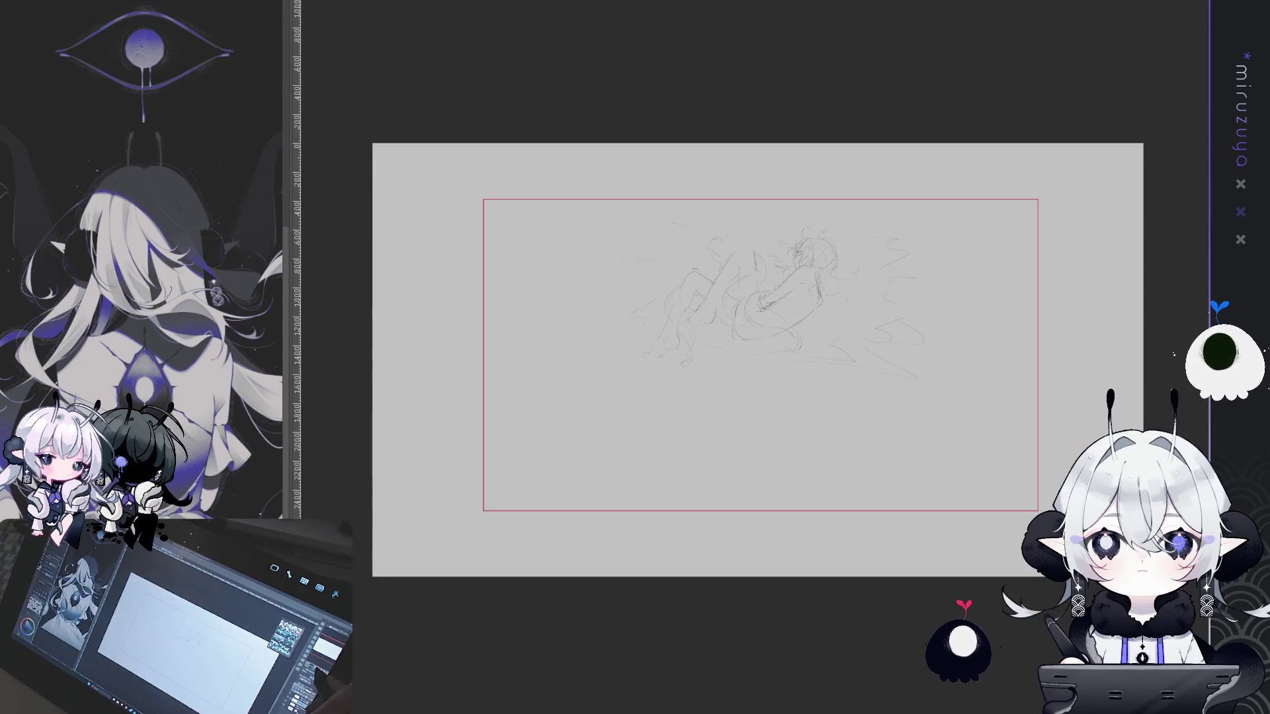
# Try enlarging, moving and tilting the pasted sketch, then discard that transform
pyautogui.hotkey('ctrl', 't')
pyautogui.moveTo(1009, 423); pyautogui.dragTo(1184, 514)
pyautogui.moveTo(1040, 407)
pyautogui.mouseDown()
pyautogui.moveTo(865, 388)
pyautogui.moveTo(905, 407)
pyautogui.mouseUp()
pyautogui.moveTo(1058, 202)
pyautogui.mouseDown()
pyautogui.moveTo(1027, 162)
pyautogui.moveTo(1081, 298)
pyautogui.moveTo(1073, 327)
pyautogui.moveTo(1056, 255)
pyautogui.moveTo(978, 134)
pyautogui.moveTo(601, 175)
pyautogui.moveTo(638, 151)
pyautogui.moveTo(1037, 275)
pyautogui.moveTo(1012, 197)
pyautogui.mouseUp()
pyautogui.press('Escape')
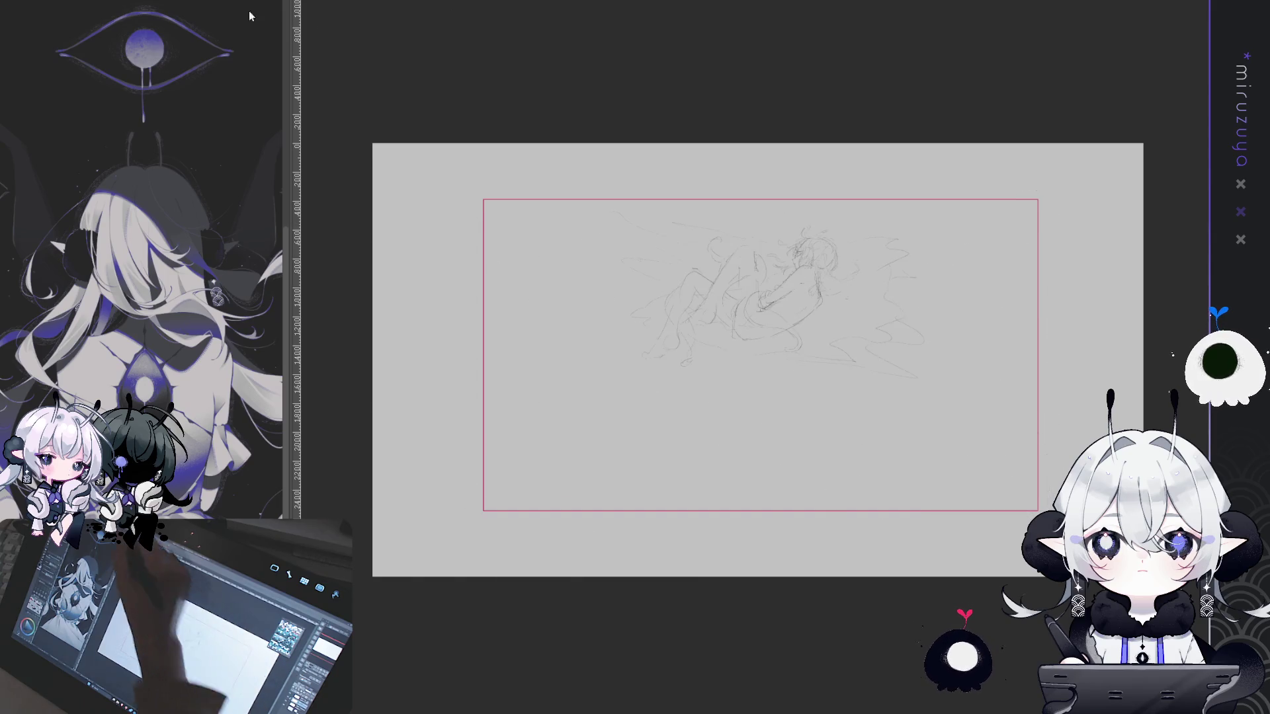
# Scale the pasted sketch up to fill the red frame, nudge it into place and confirm
pyautogui.hotkey('ctrl', 't')
pyautogui.moveTo(1094, 467); pyautogui.dragTo(1216, 531)
pyautogui.moveTo(902, 397)
pyautogui.mouseDown()
pyautogui.moveTo(953, 390)
pyautogui.moveTo(986, 436)
pyautogui.moveTo(944, 457)
pyautogui.mouseUp()
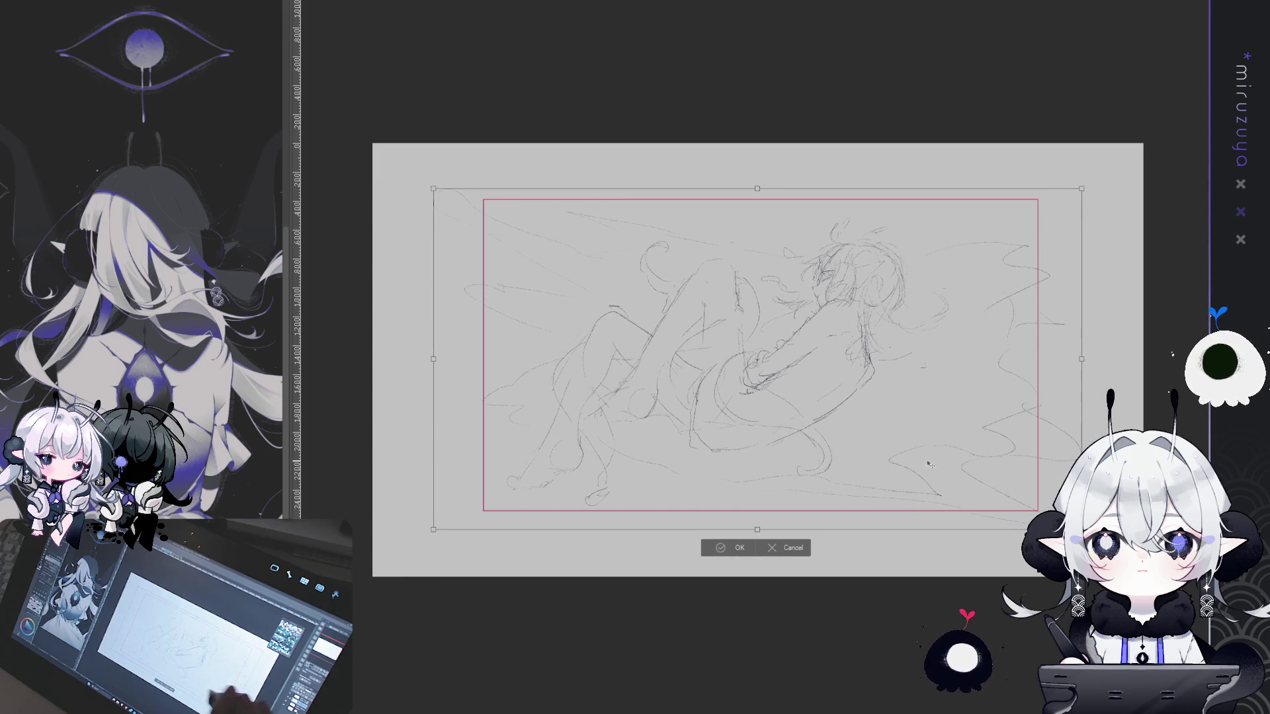
pyautogui.click(736, 547)
# Draw a curved pencil stroke at the lower right of the enlarged sketch
pyautogui.scroll(2, 893, 388)
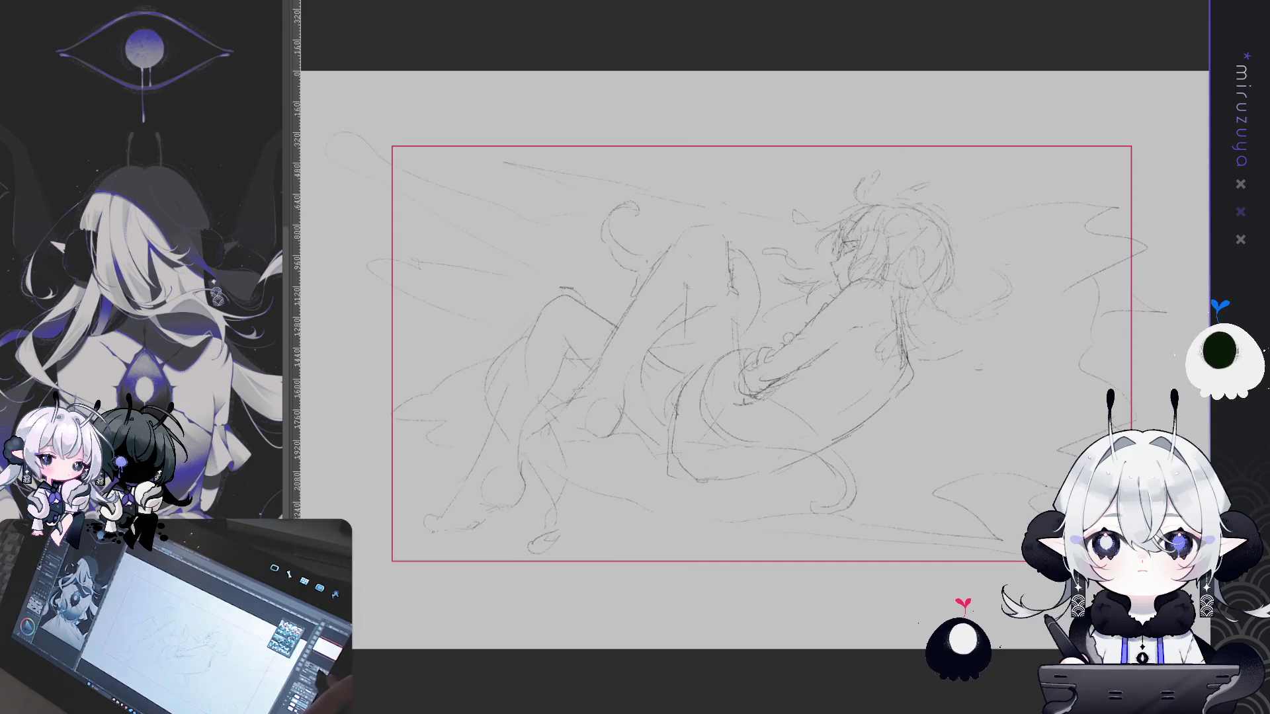
pyautogui.moveTo(892, 389); pyautogui.dragTo(740, 390)
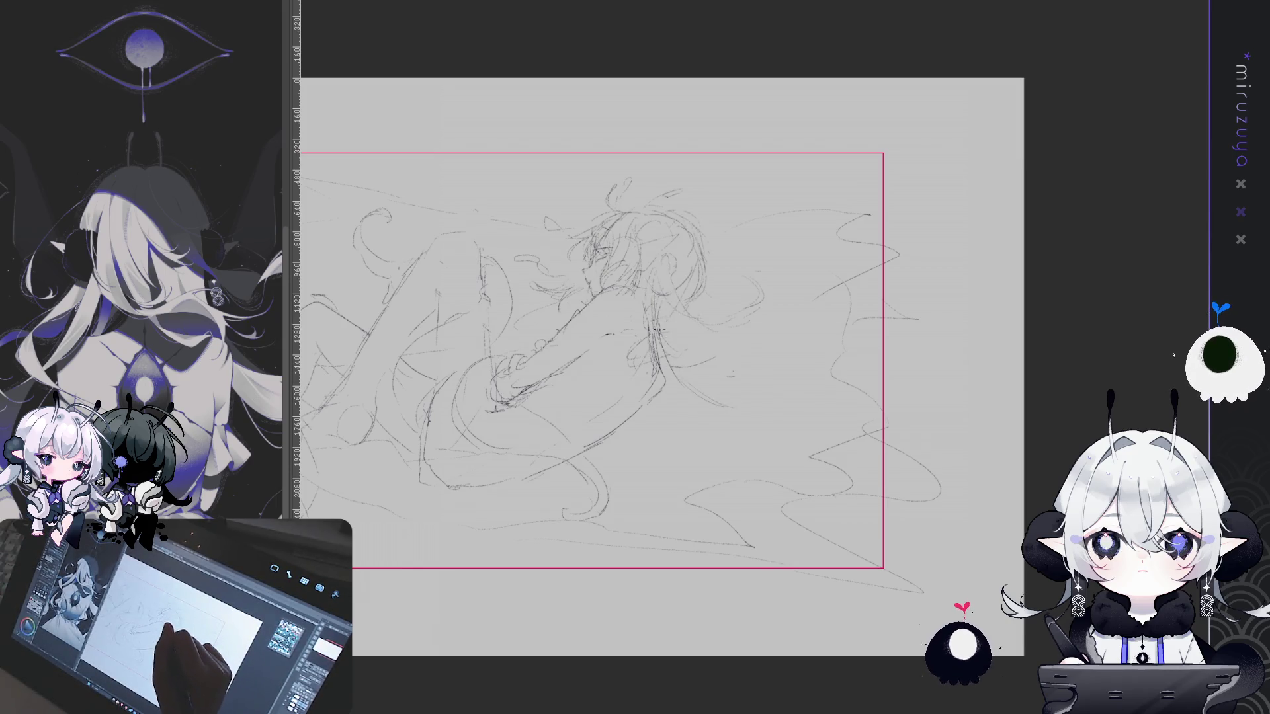
pyautogui.moveTo(690, 433); pyautogui.dragTo(800, 369)
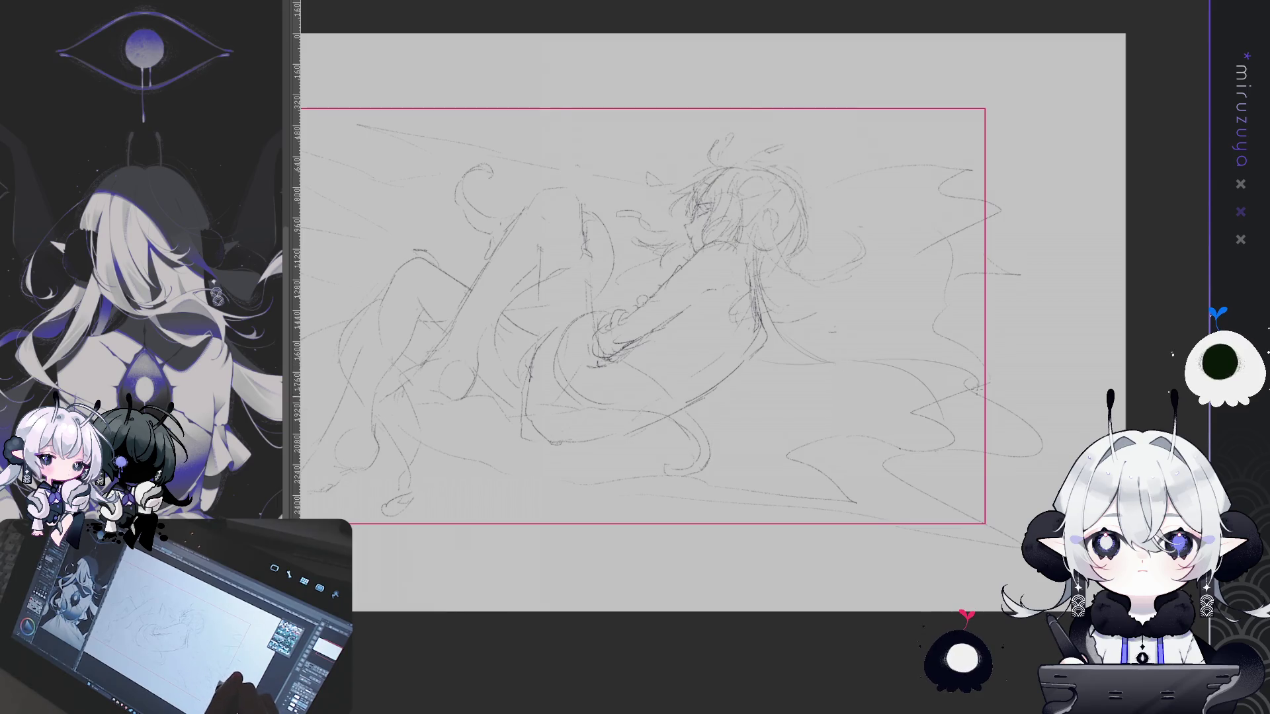
pyautogui.moveTo(813, 441); pyautogui.dragTo(784, 534)
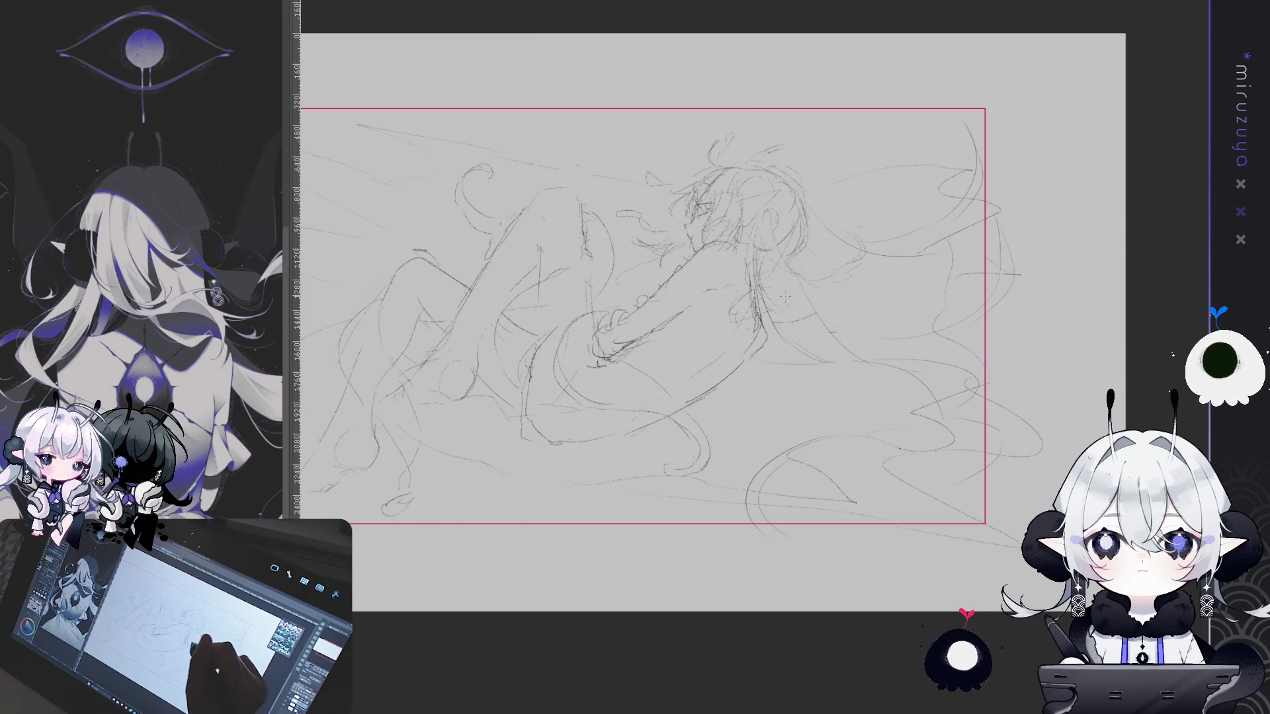
pyautogui.moveTo(948, 180); pyautogui.dragTo(993, 165)
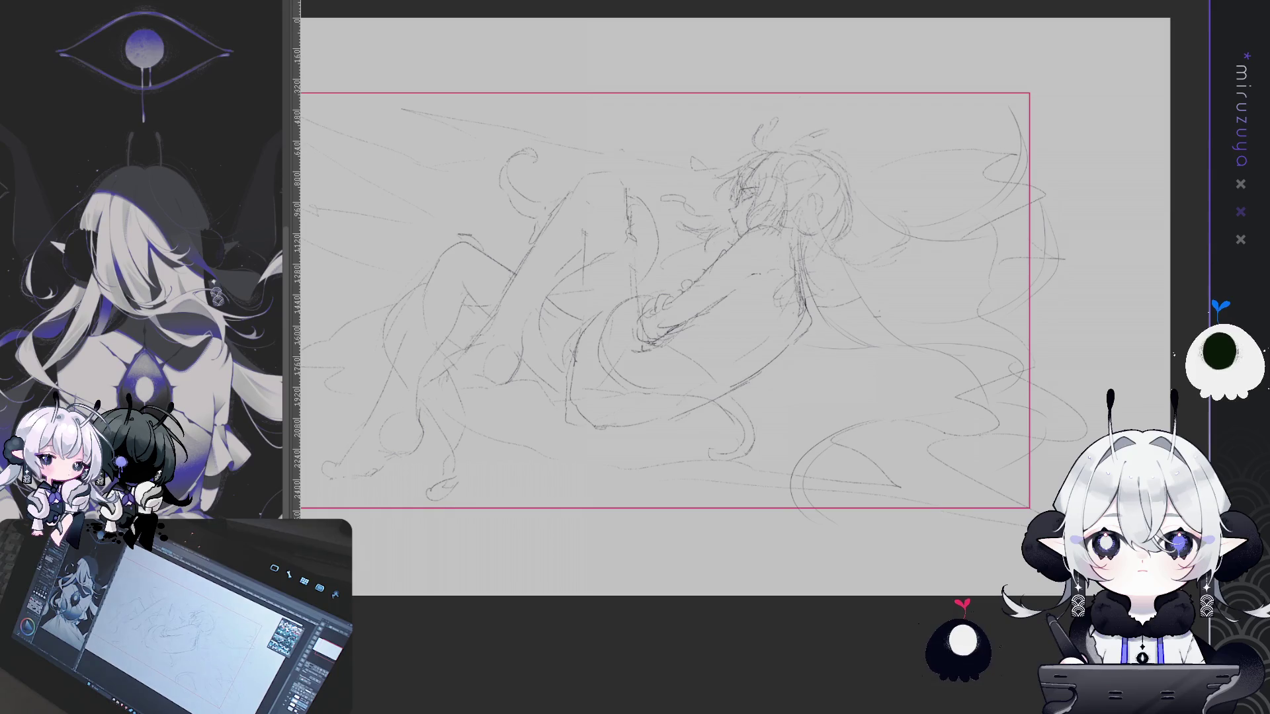